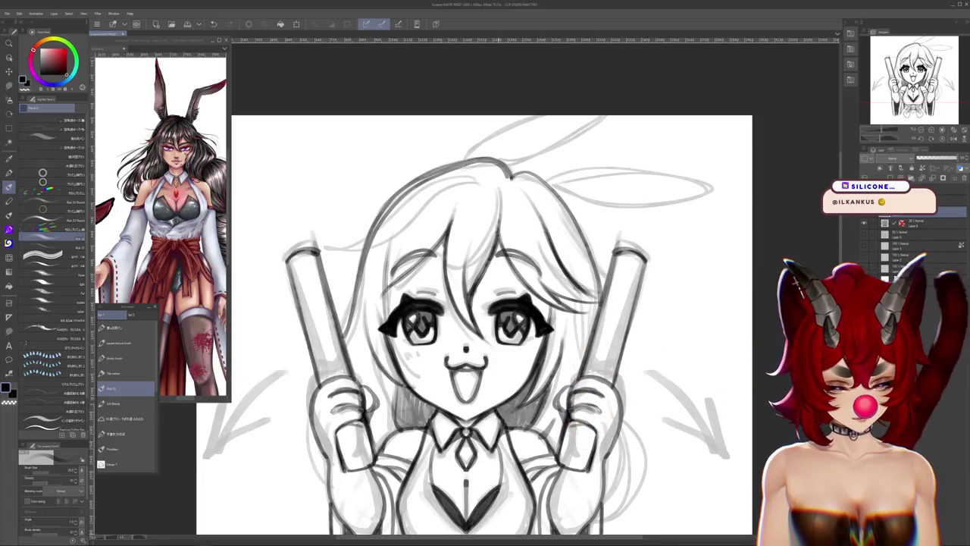
Darken the linework beside the left hand with two pencil strokes
scroll(490, 325, down, 2)
scroll(459, 288, down, 2)
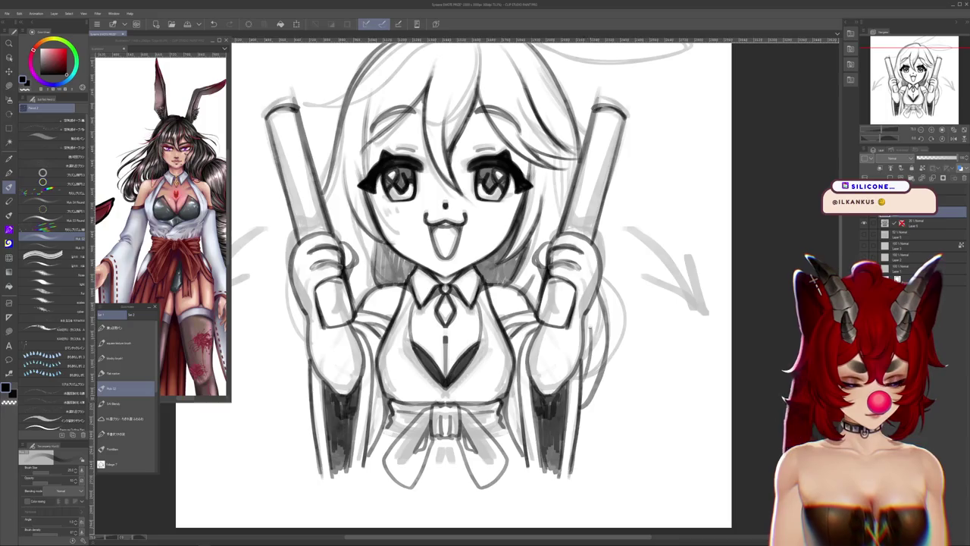
scroll(485, 288, left, 2)
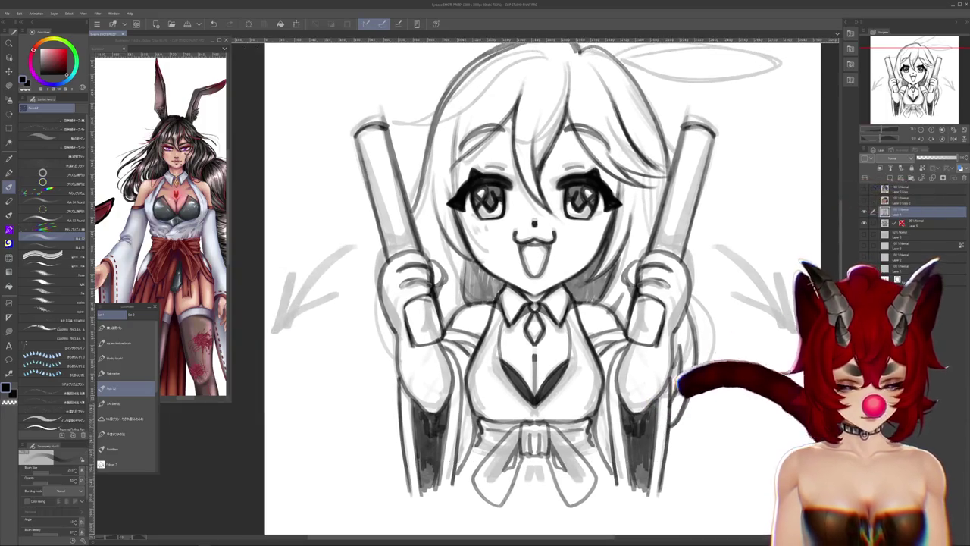
drag(374, 307, 381, 407)
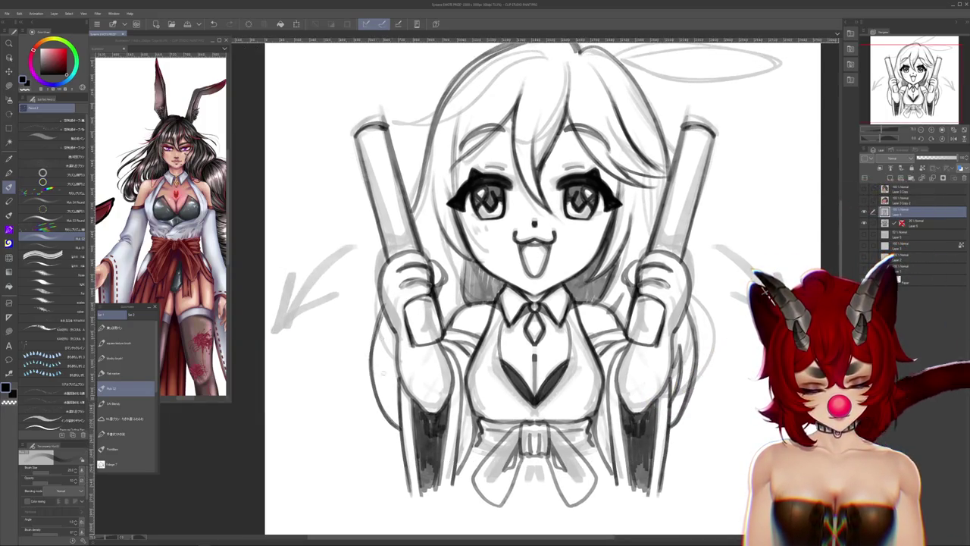
drag(394, 352, 391, 414)
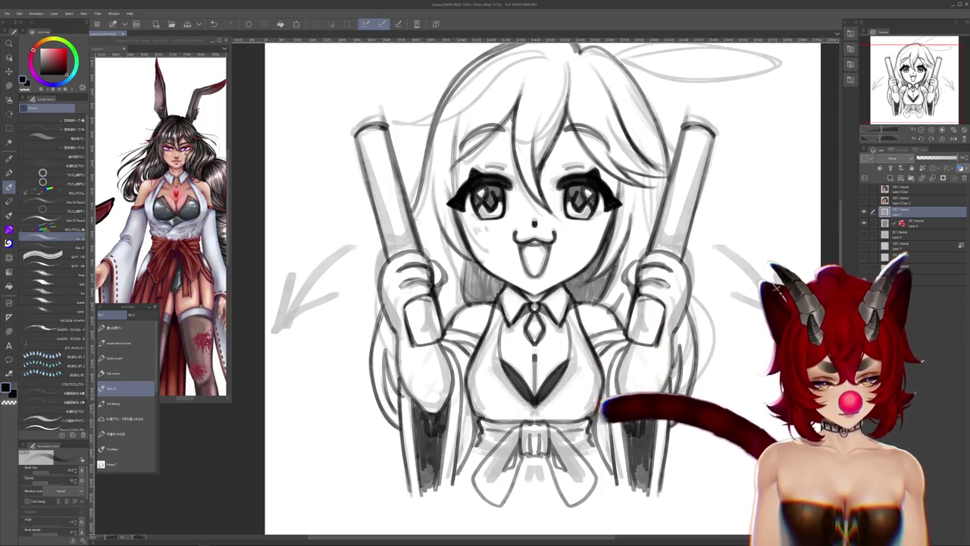
Add a pencil stroke to the hair on the upper head
scroll(531, 288, up, 1)
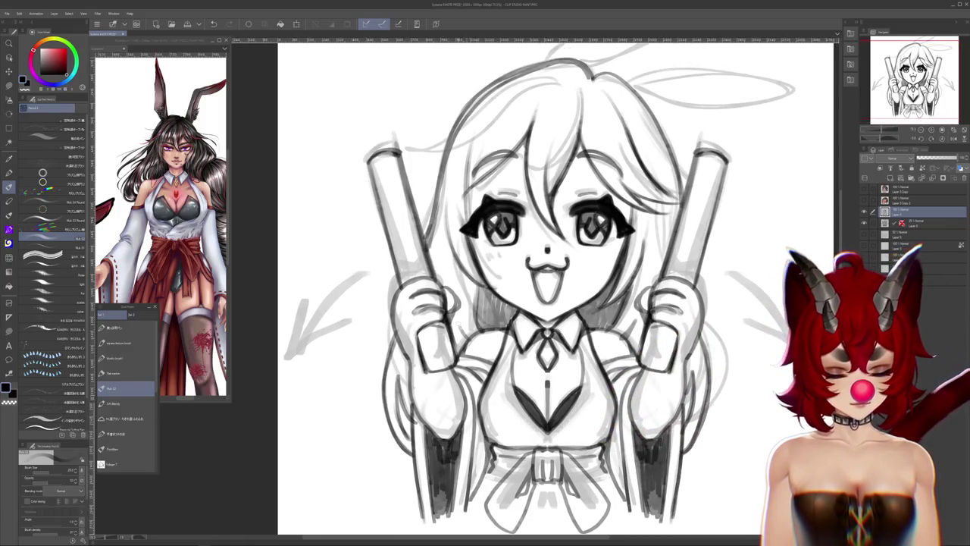
scroll(553, 288, up, 3)
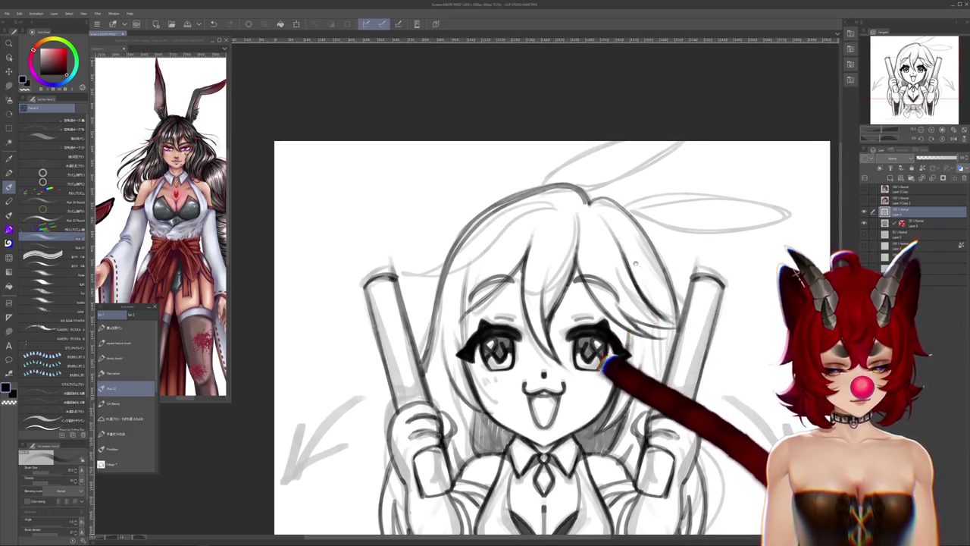
drag(466, 170, 394, 224)
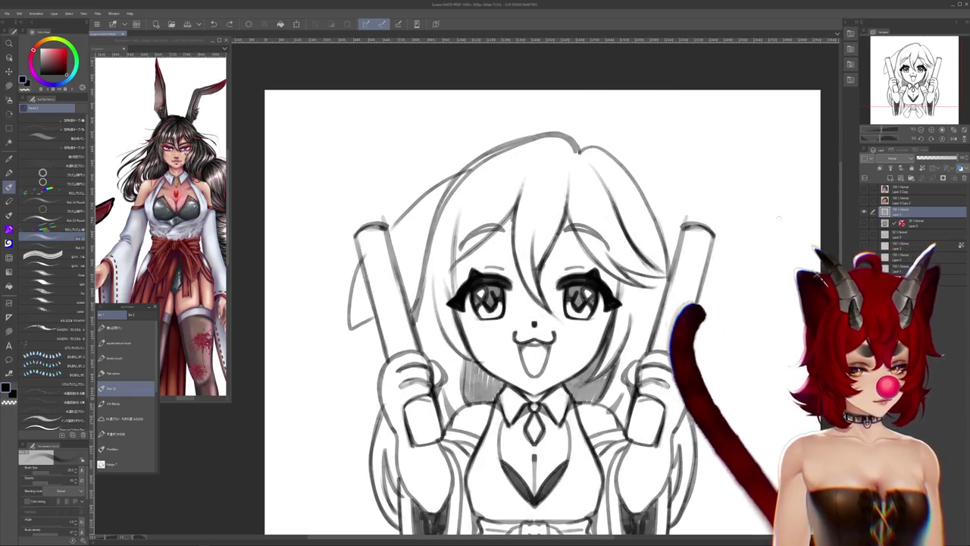
Hide the light grey rough layer holding the halo and arrows
click(864, 222)
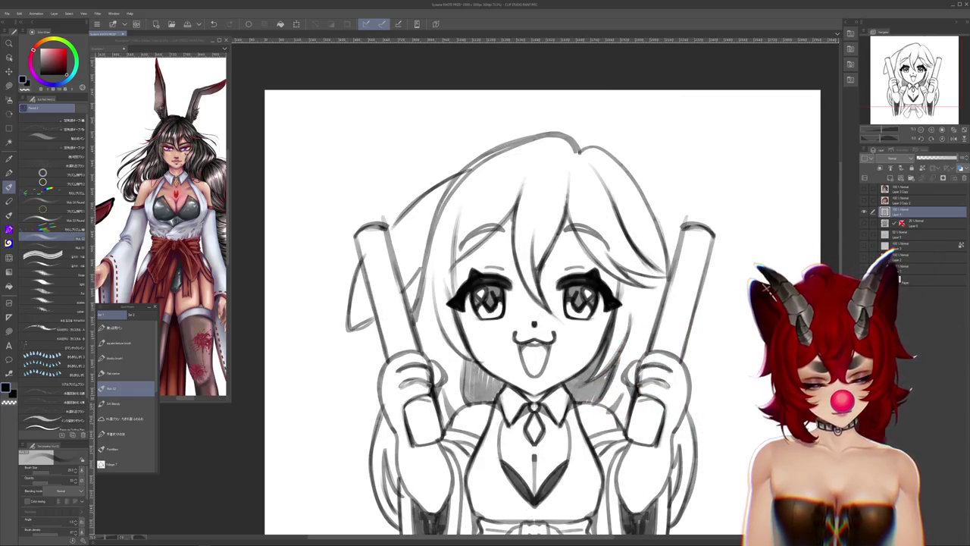
scroll(672, 336, down, 1)
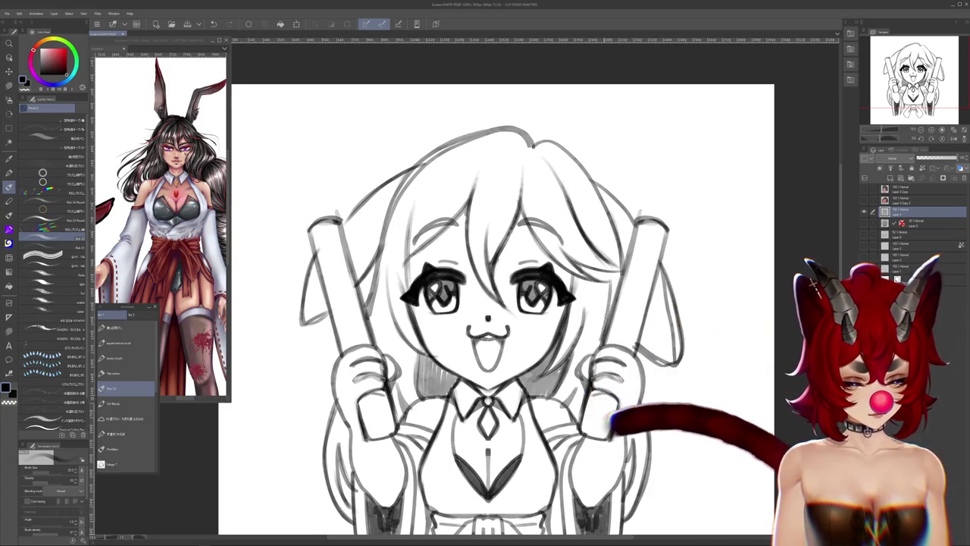
scroll(442, 364, up, 1)
Recentre the drawing view and bring the YouTube music window over the canvas
drag(662, 333, 681, 356)
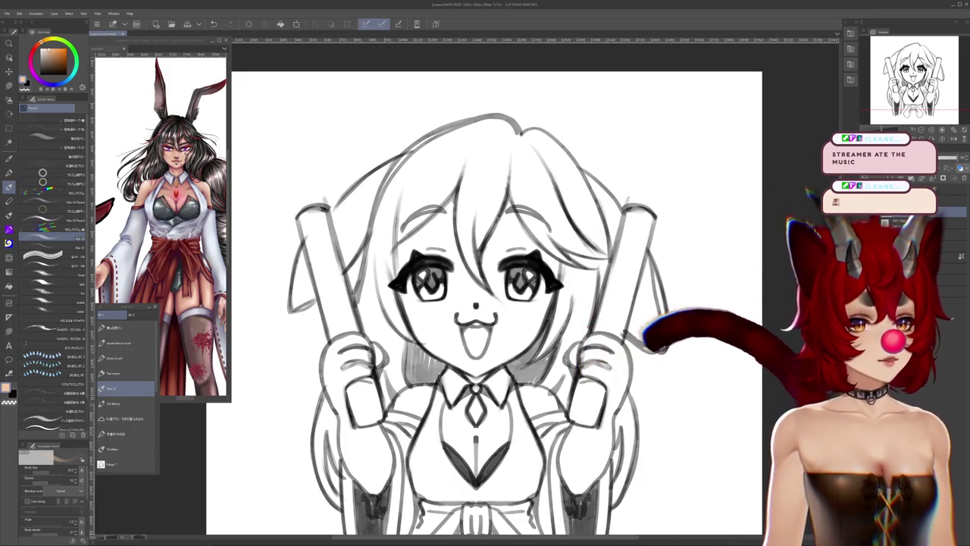
drag(259, 0, 187, 104)
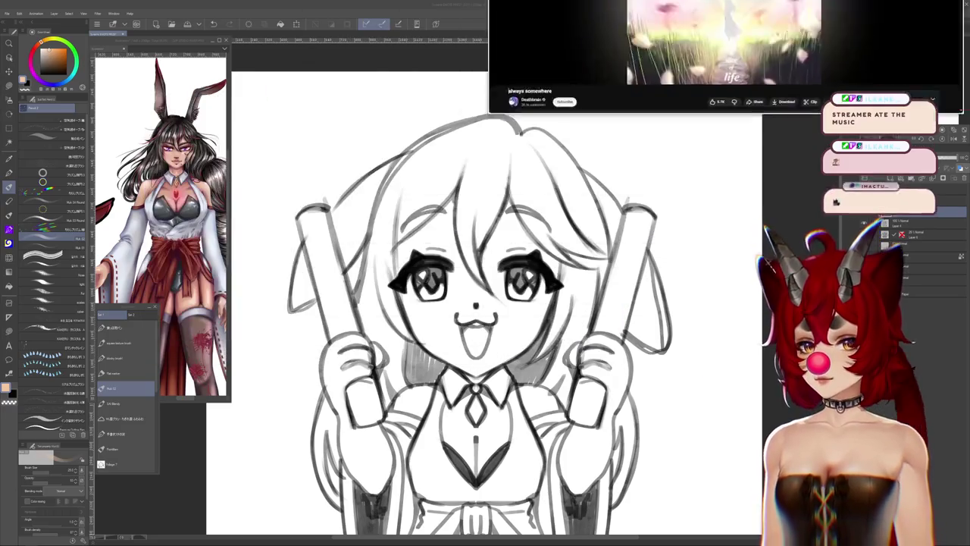
drag(186, 103, 530, 0)
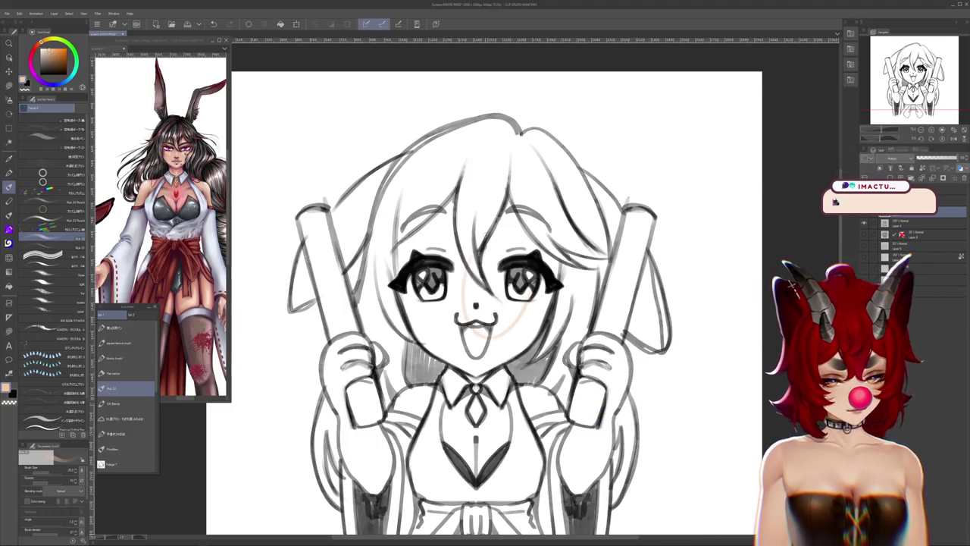
Lasso-fill peach down the left hair strand beside the left hand
key(m)
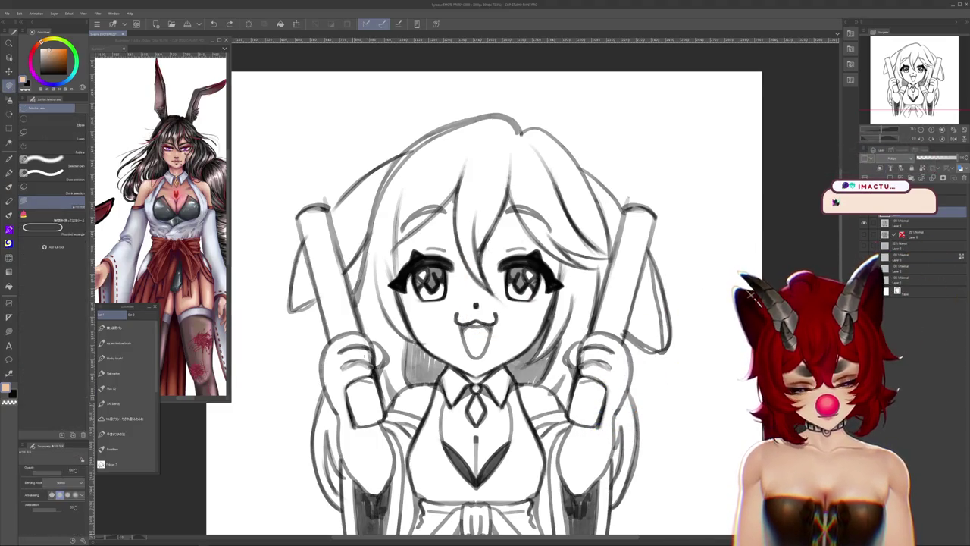
drag(378, 234, 360, 333)
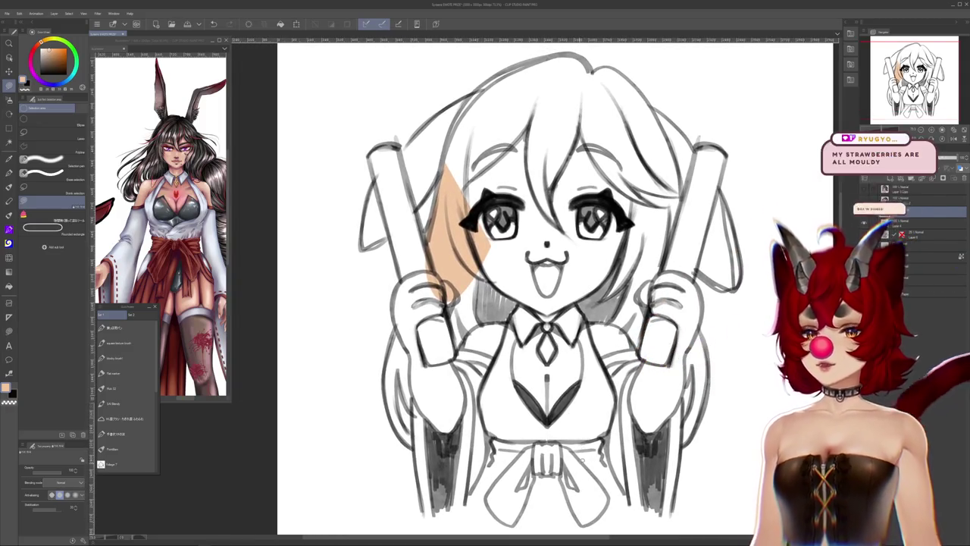
drag(443, 250, 413, 412)
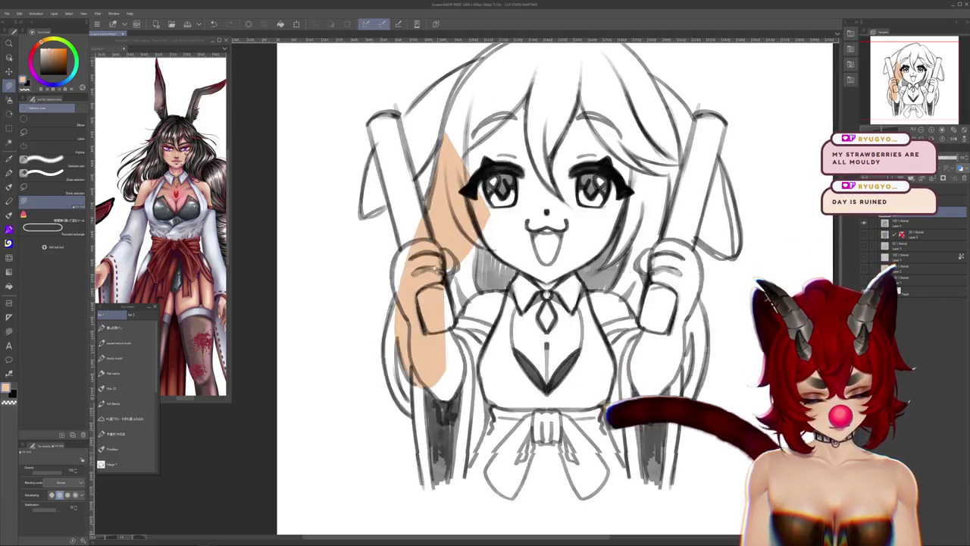
drag(400, 271, 414, 415)
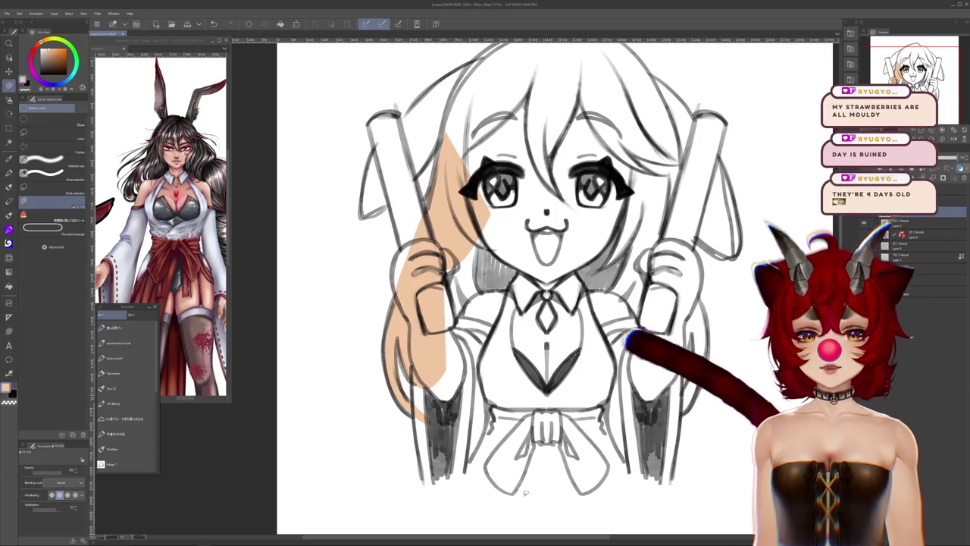
Extend the peach fill down the lower left hair and along the bottom and right strand
scroll(549, 288, down, 1)
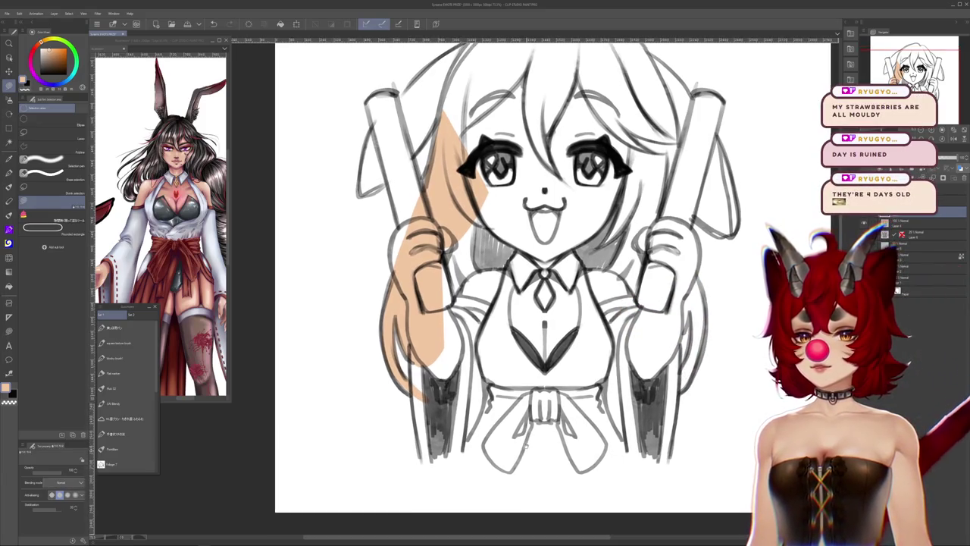
scroll(549, 288, down, 1)
drag(428, 354, 437, 443)
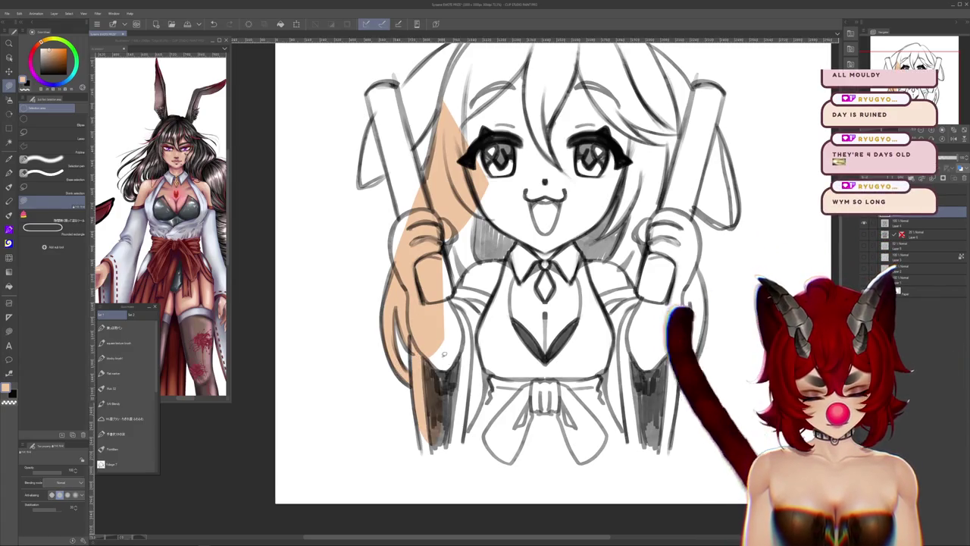
mouse_move(415, 337)
mouse_down()
mouse_move(432, 402)
mouse_move(485, 438)
mouse_up()
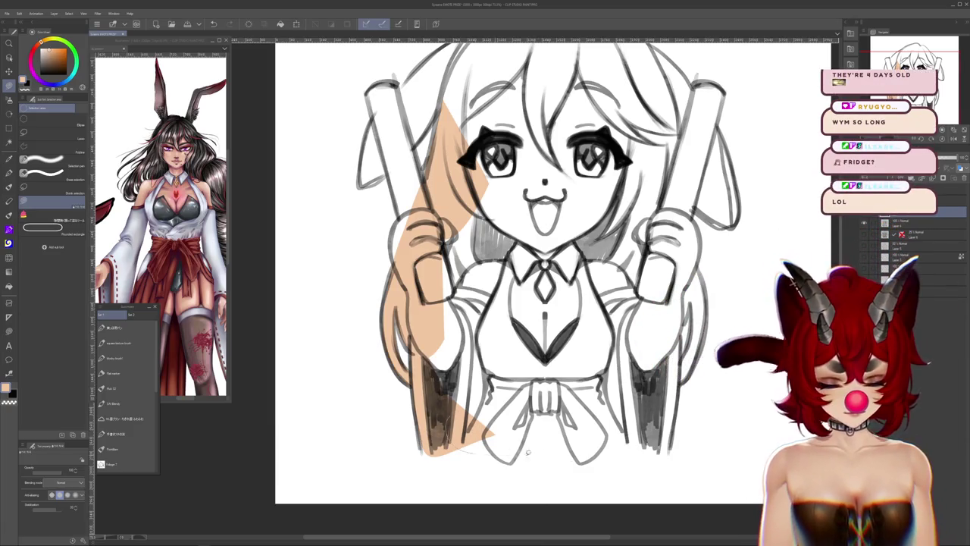
mouse_move(528, 452)
mouse_down()
mouse_move(636, 425)
mouse_move(531, 424)
mouse_up()
drag(564, 303, 530, 447)
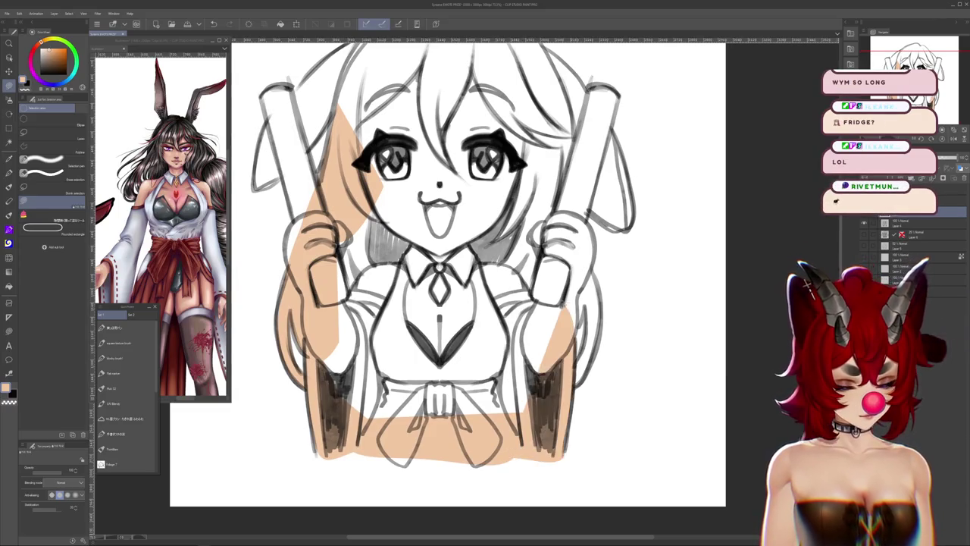
Fill the right hand and the right paper roll with peach
drag(439, 266, 421, 330)
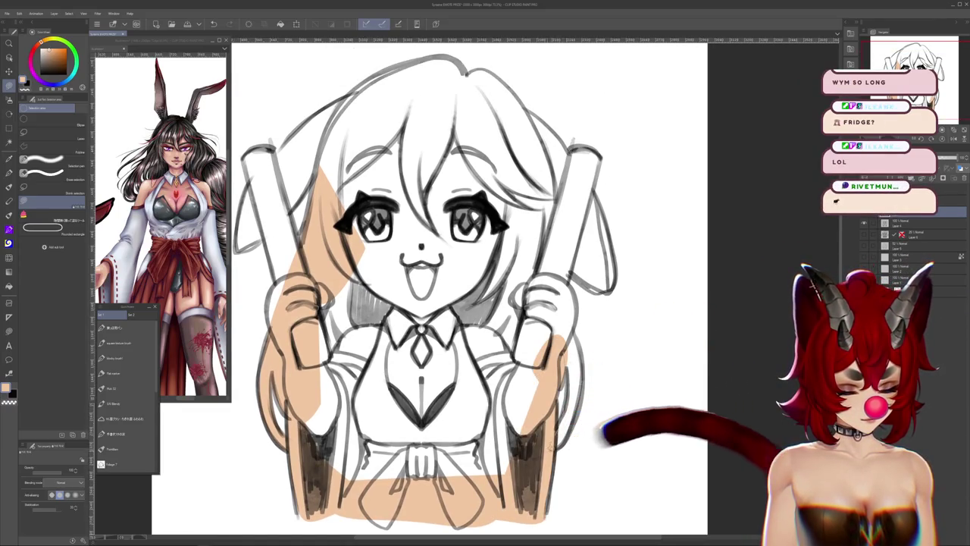
drag(567, 453, 588, 349)
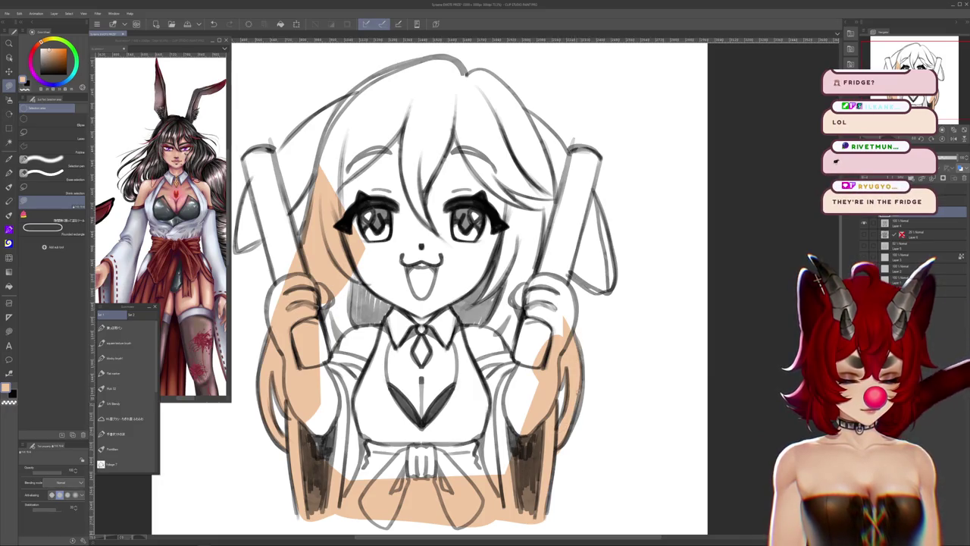
drag(424, 288, 454, 386)
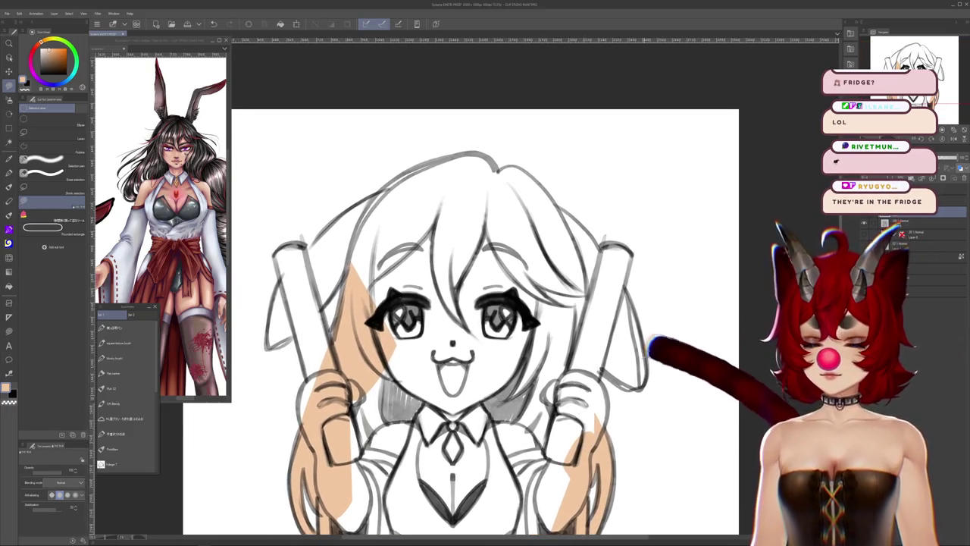
click(572, 394)
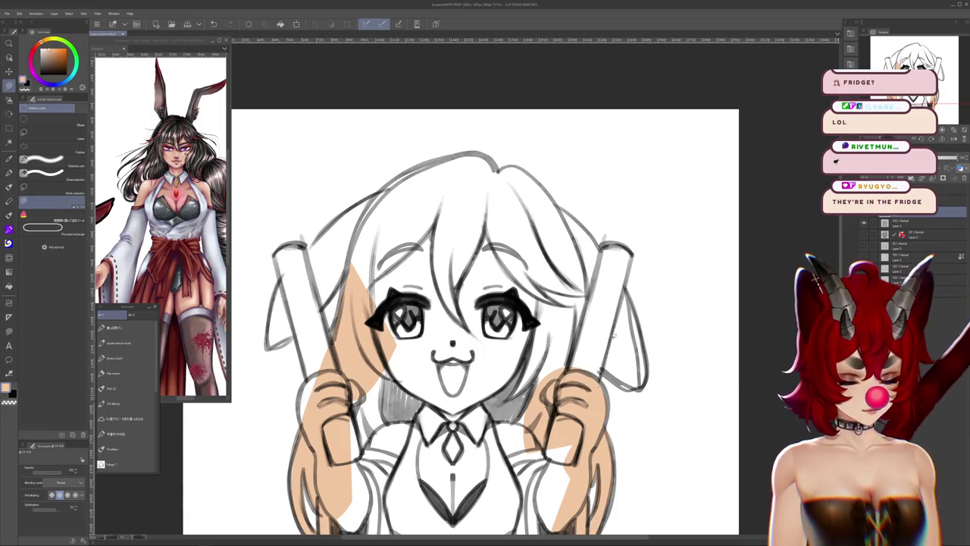
click(616, 303)
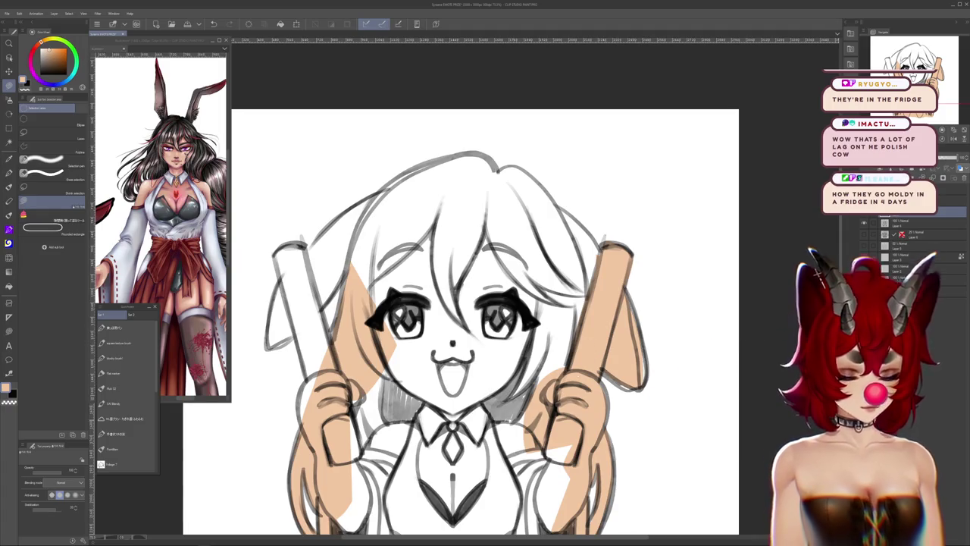
Fill the raised left finger and the upper left ear area with peach
drag(455, 326, 580, 340)
scroll(576, 341, up, 1)
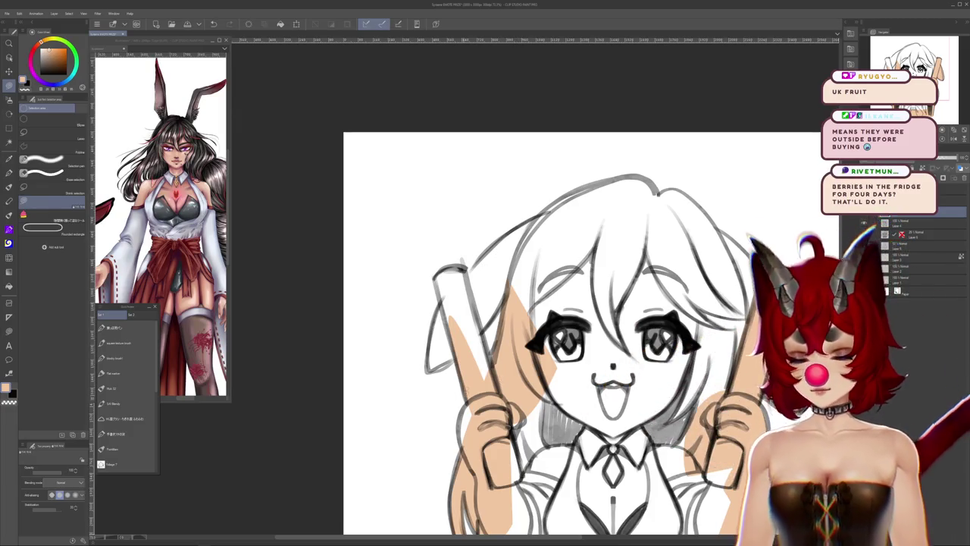
click(464, 303)
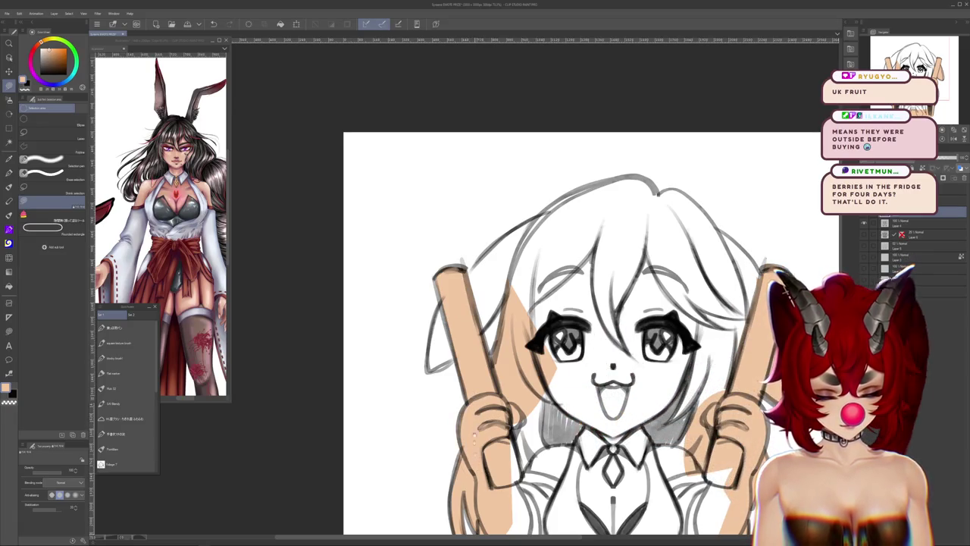
scroll(591, 341, up, 2)
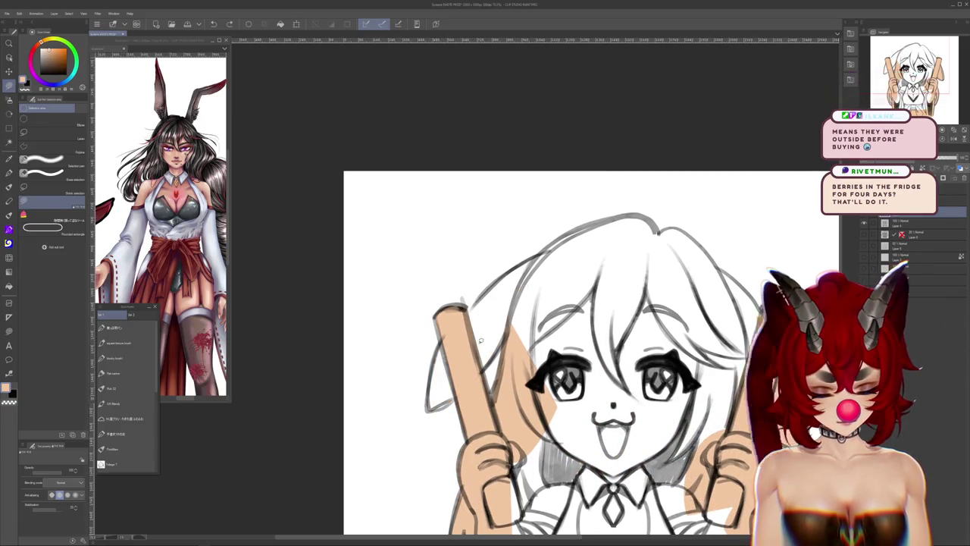
click(477, 314)
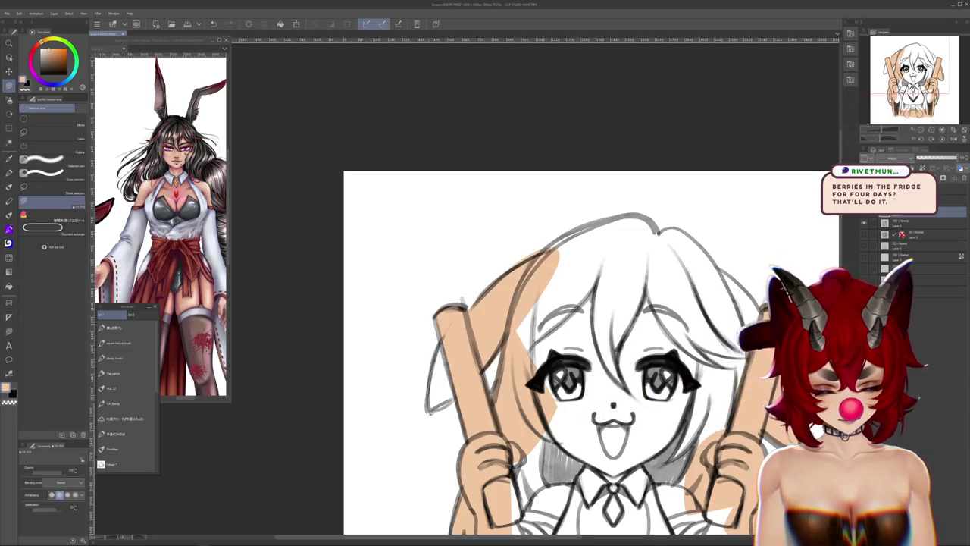
scroll(591, 352, left, 2)
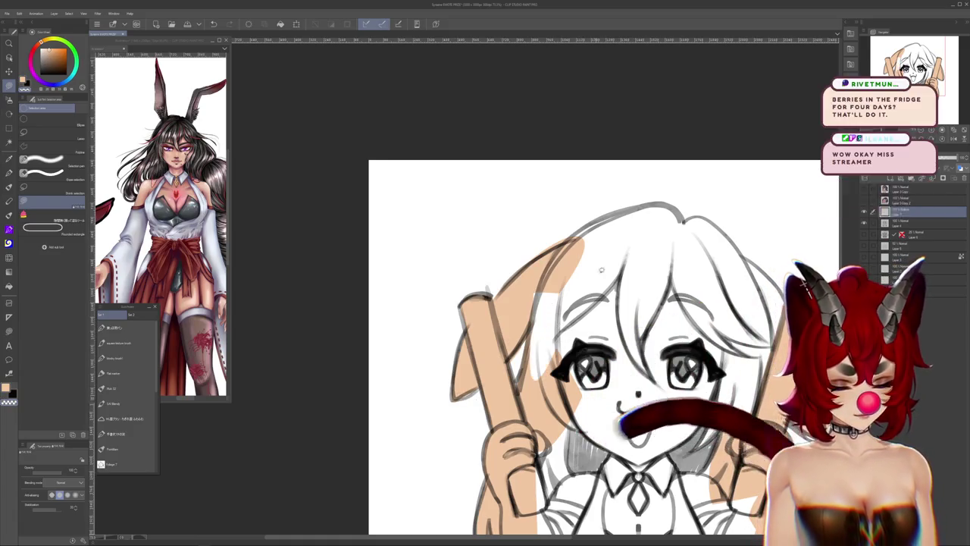
Bucket-fill the white face, neck and hair streak with the peach skin colour
drag(591, 352, 553, 405)
drag(609, 392, 542, 427)
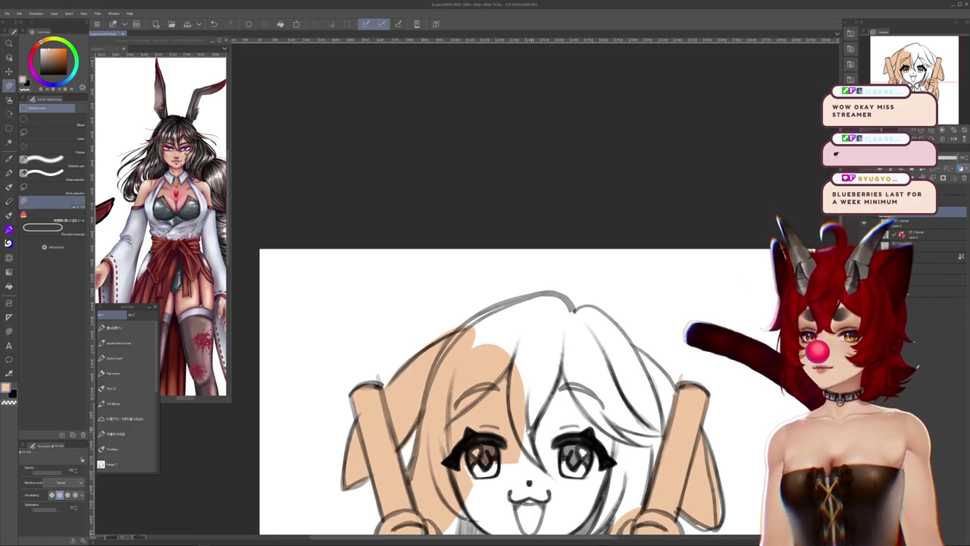
drag(581, 313, 570, 318)
drag(576, 357, 477, 284)
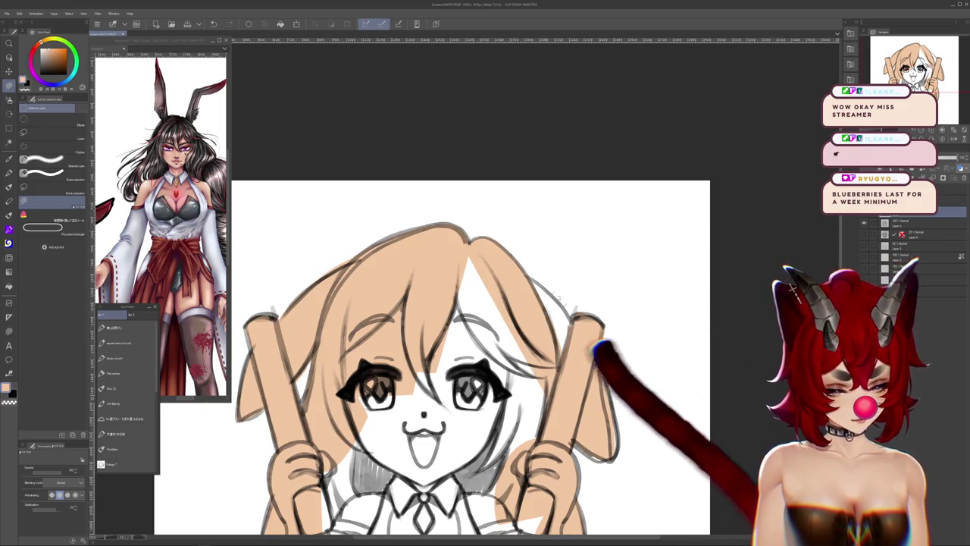
drag(513, 252, 532, 169)
click(447, 348)
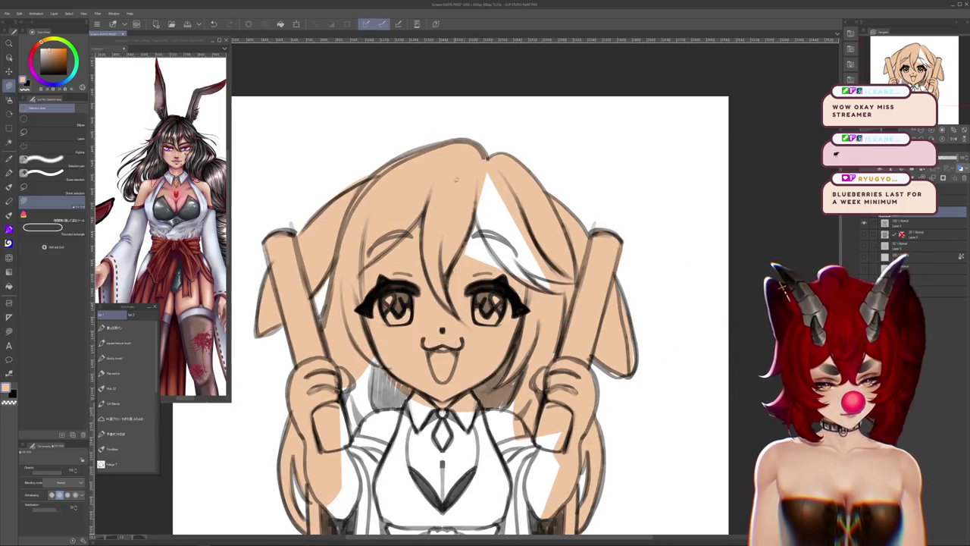
click(500, 204)
Fill the white chest, lower body and remaining shirt area with peach
drag(398, 318, 464, 228)
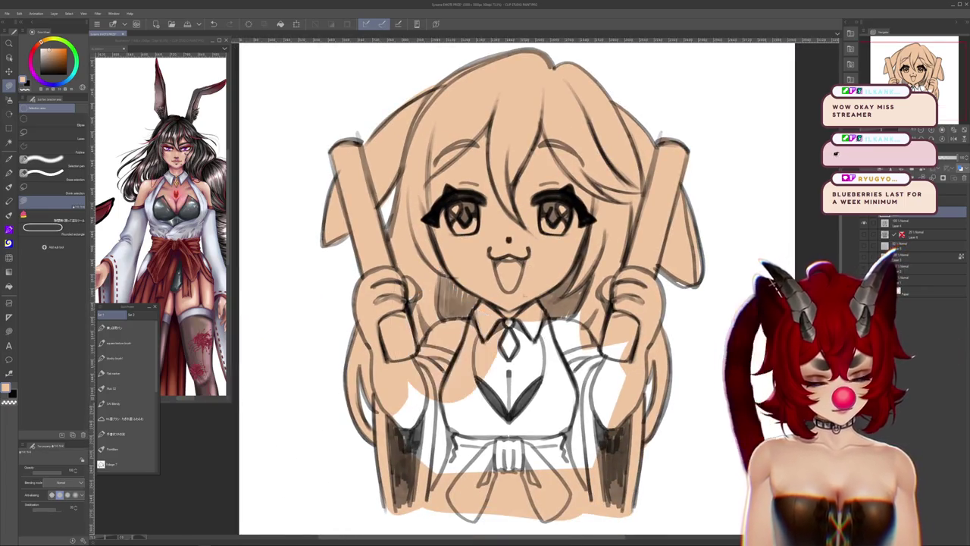
click(485, 394)
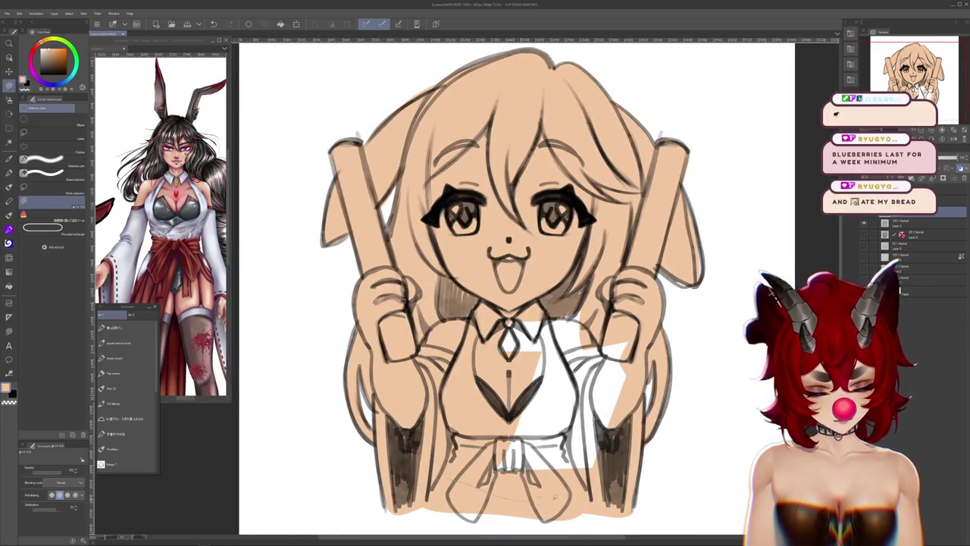
click(553, 396)
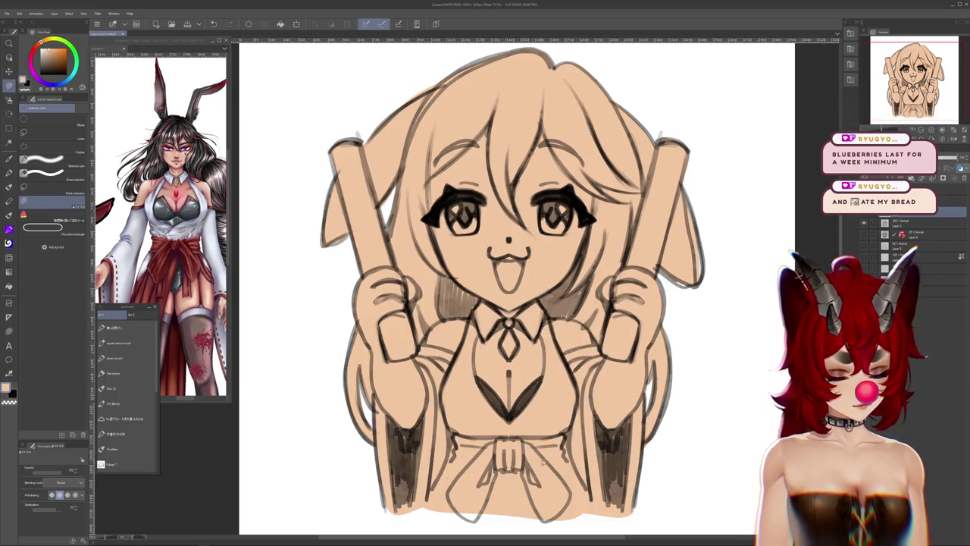
mouse_move(613, 427)
mouse_down()
mouse_move(627, 347)
mouse_move(594, 483)
mouse_up()
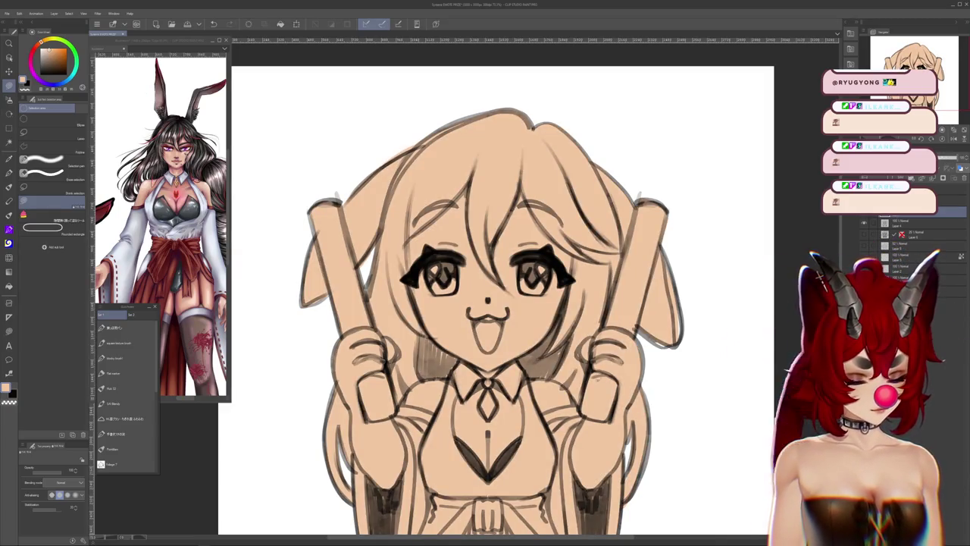
scroll(493, 288, down, 3)
scroll(492, 288, up, 2)
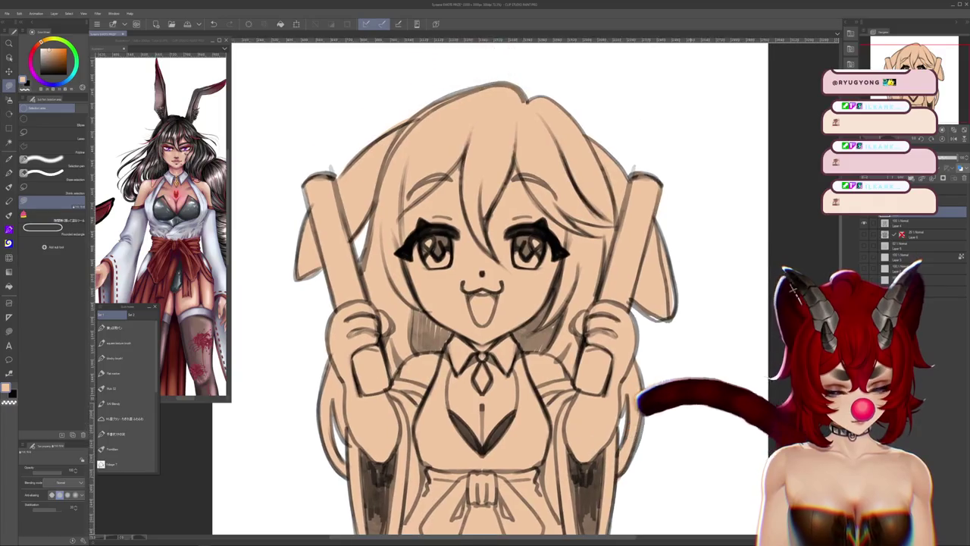
Select a blending brush and add a new raster layer above Layer 3
scroll(691, 383, down, 2)
scroll(690, 382, up, 3)
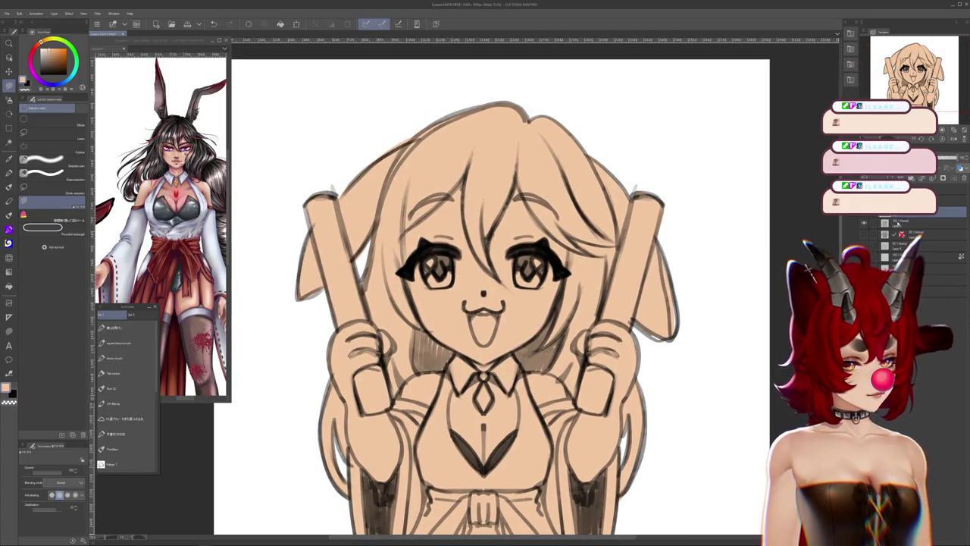
key(j)
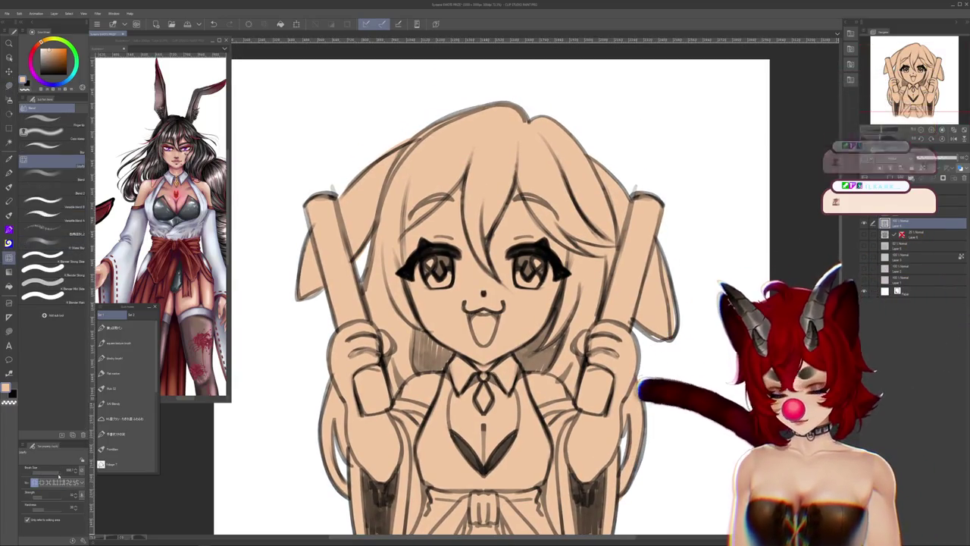
right_click(903, 233)
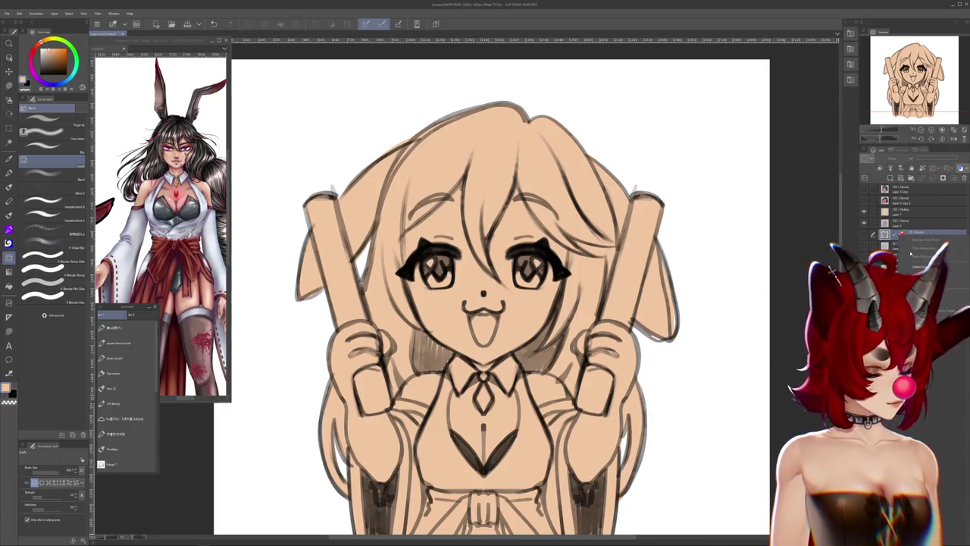
click(913, 229)
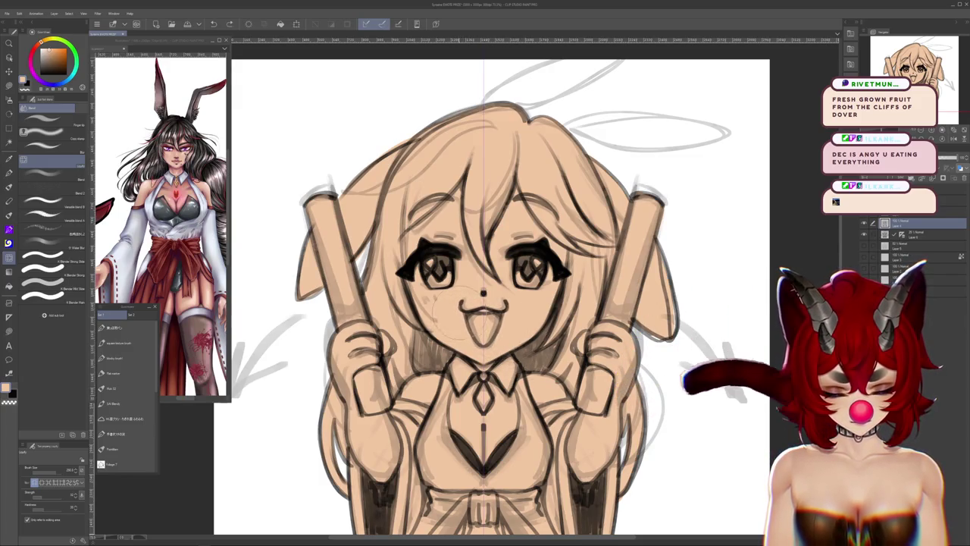
Toggle the sketch halo-and-arrows layer to compare, leaving it hidden
click(866, 234)
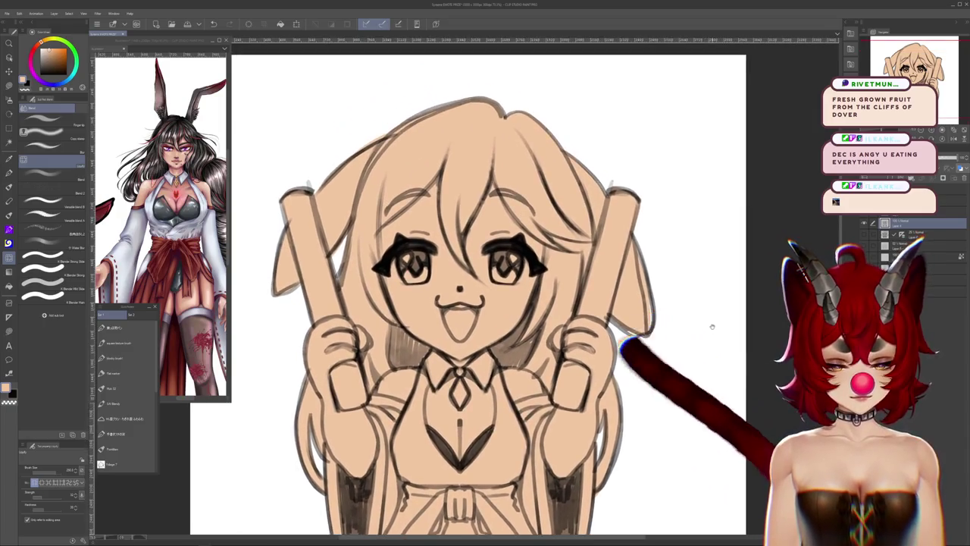
drag(675, 390, 741, 309)
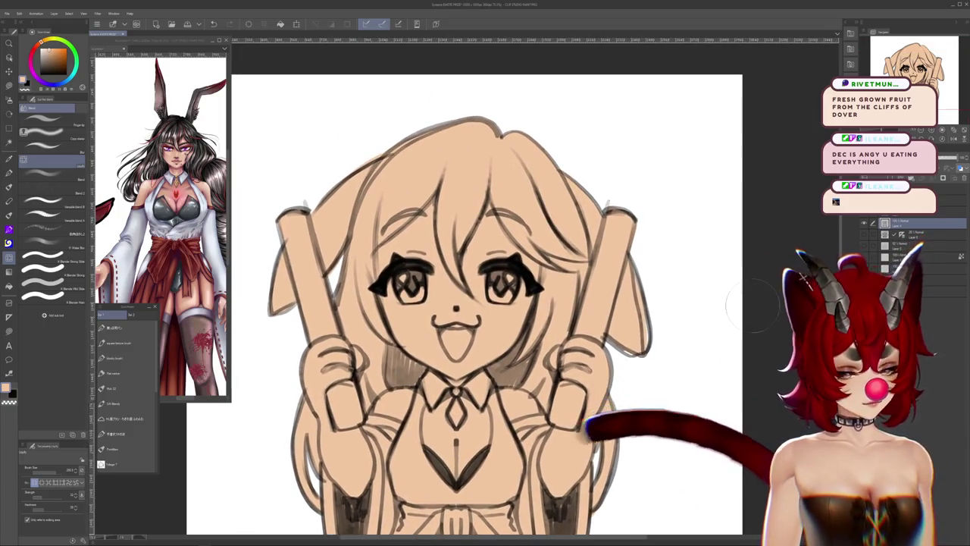
click(863, 235)
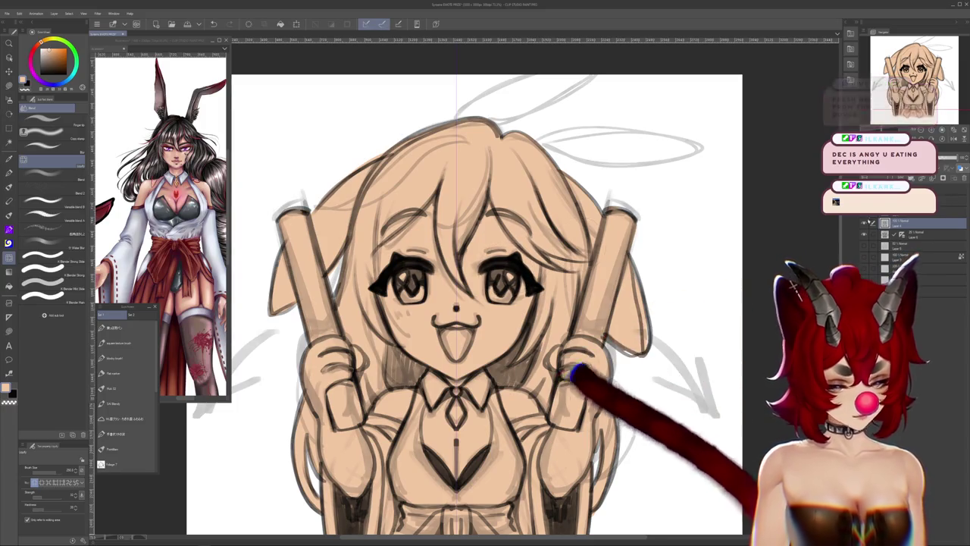
click(864, 235)
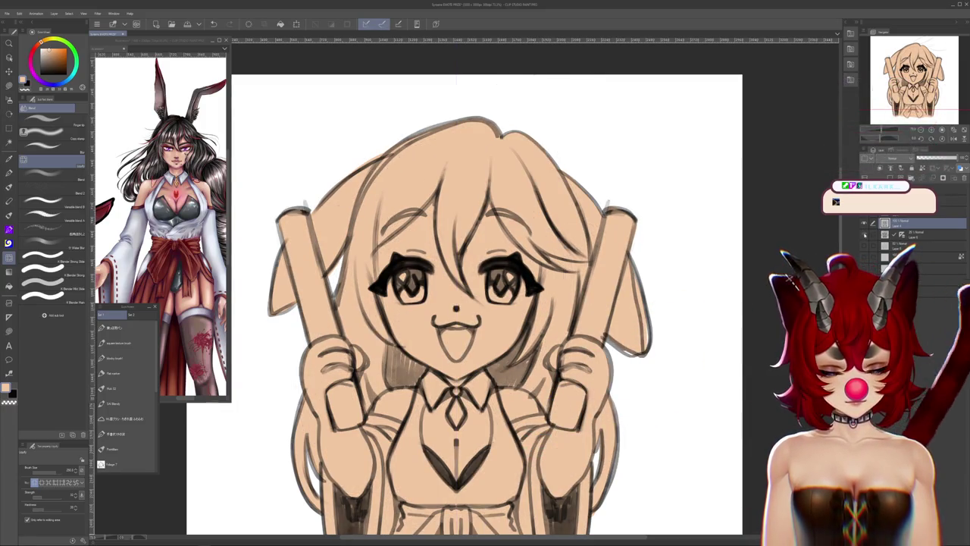
click(863, 235)
click(863, 235)
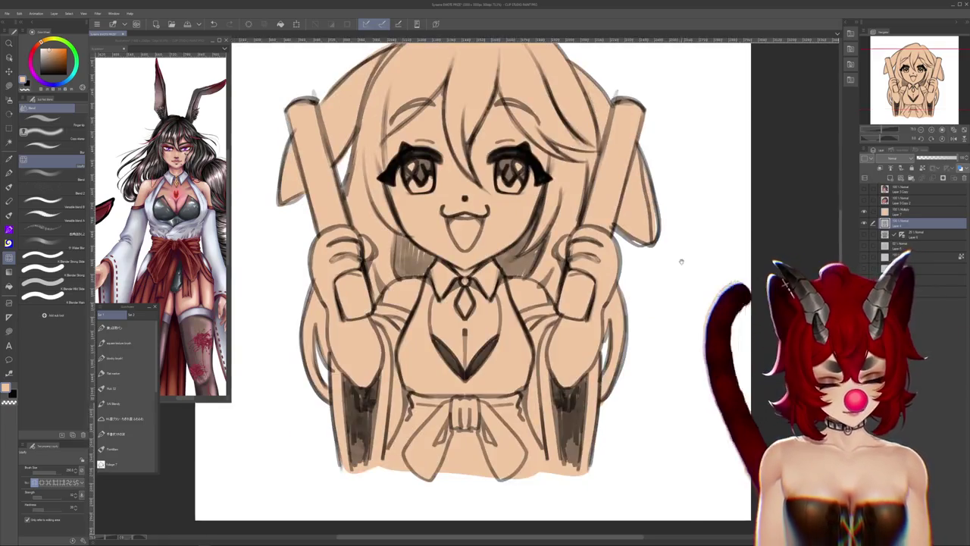
scroll(470, 303, up, 1)
click(864, 235)
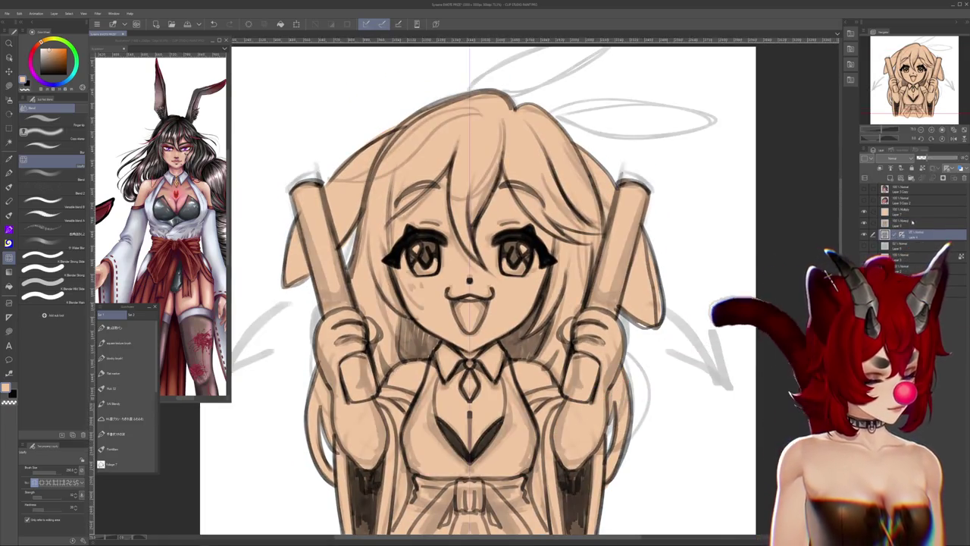
click(863, 235)
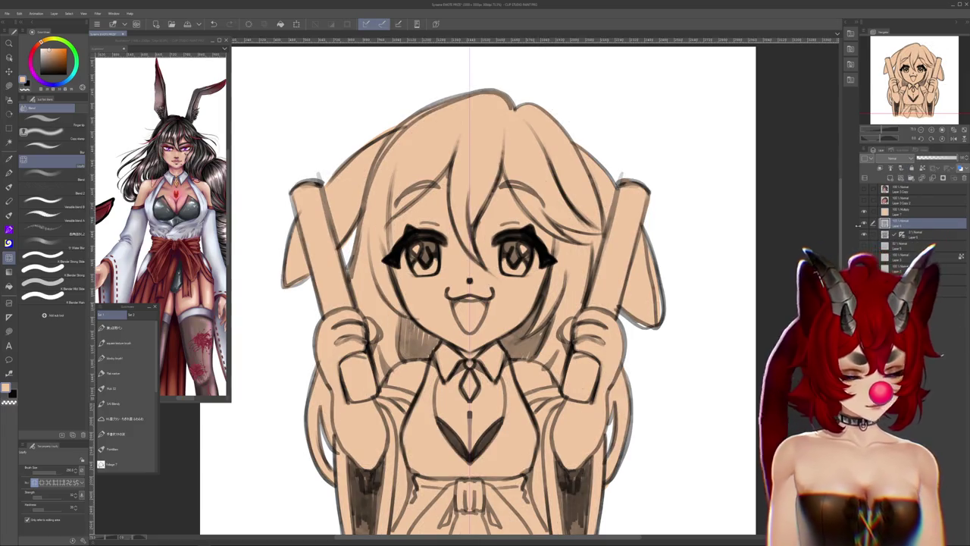
key(m)
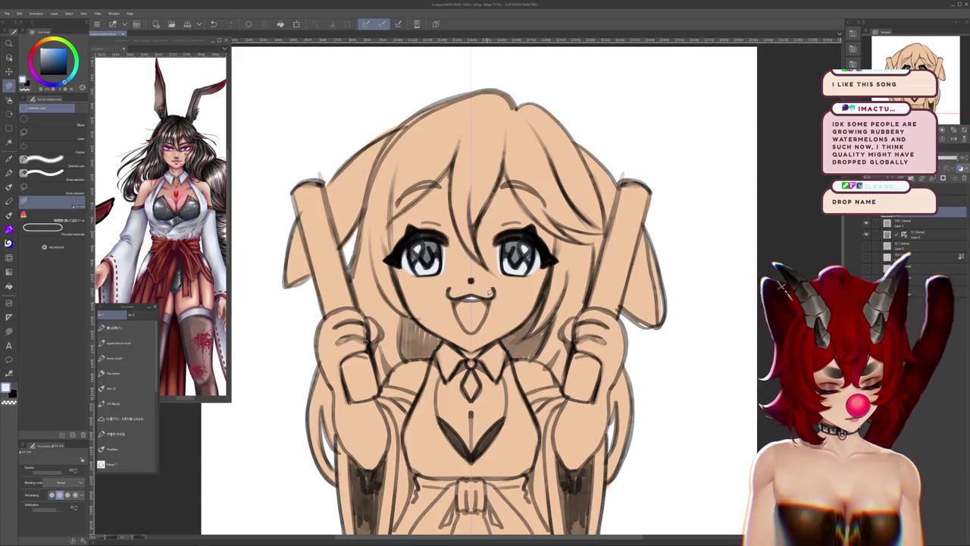
Fill the shirt front pale blue-white, then scroll to the finished heart-eyed emote
scroll(478, 306, down, 1)
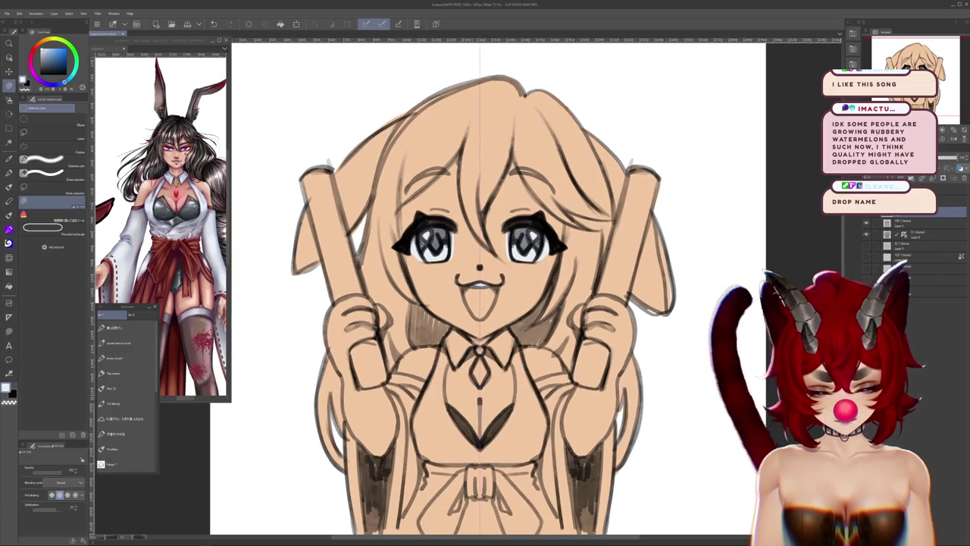
scroll(776, 300, down, 2)
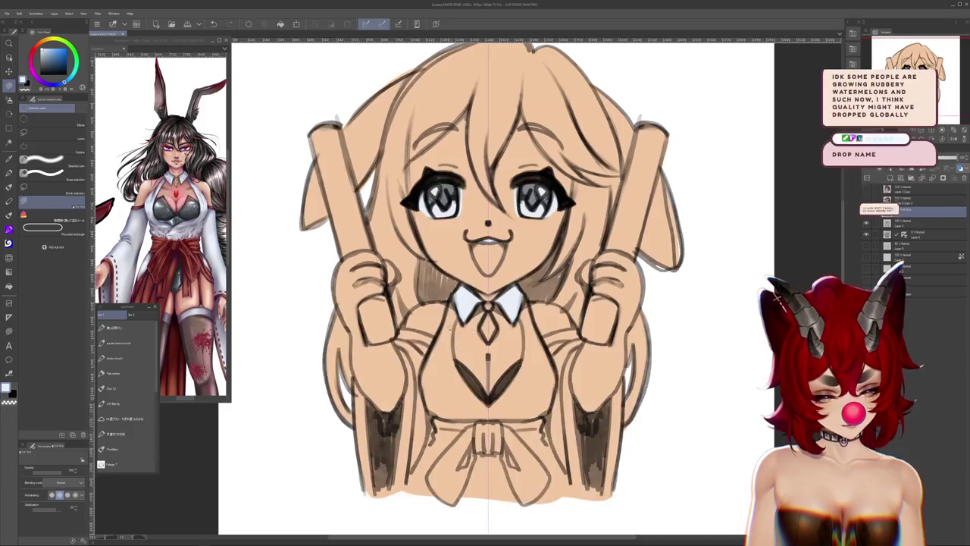
click(471, 386)
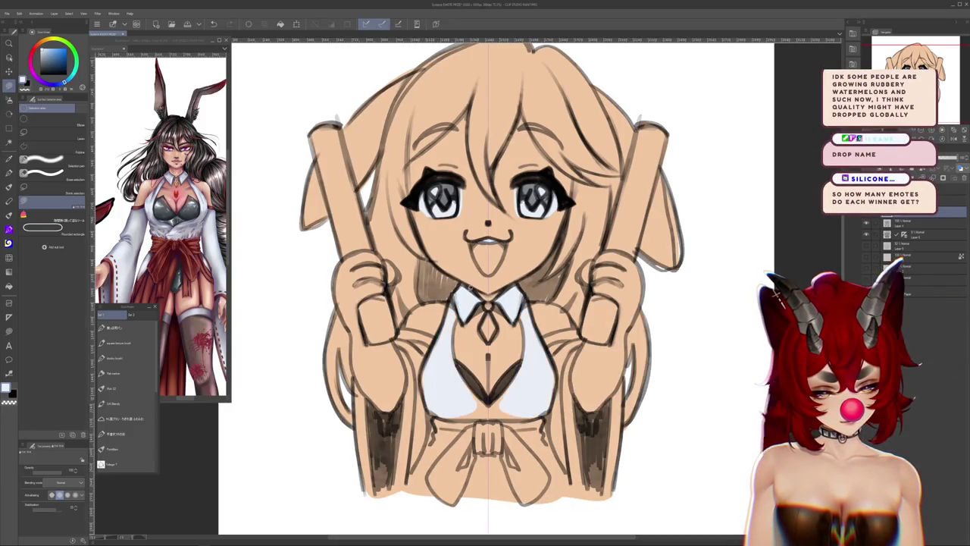
scroll(482, 368, down, 2)
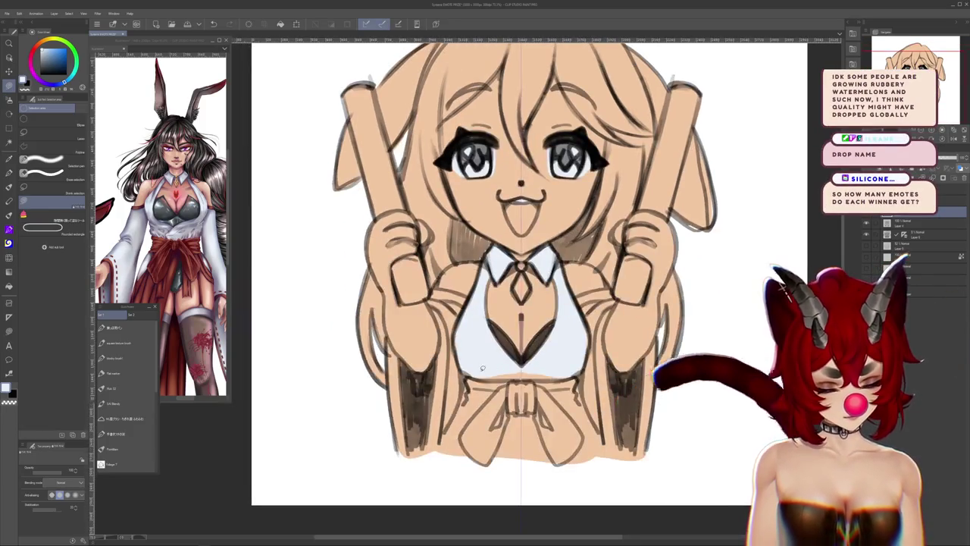
scroll(523, 272, down, 1)
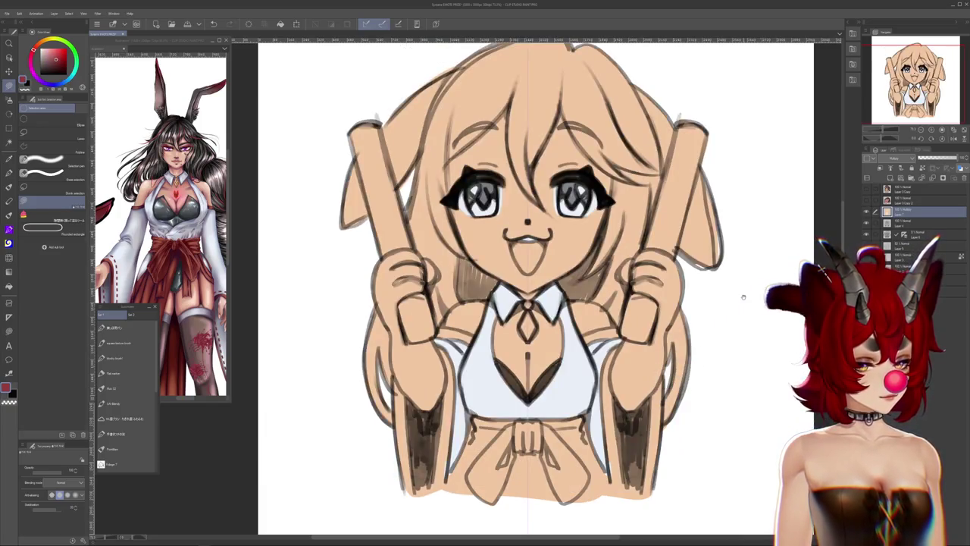
Pan back to the chibi canvas and return to the brush tools
drag(743, 296, 770, 241)
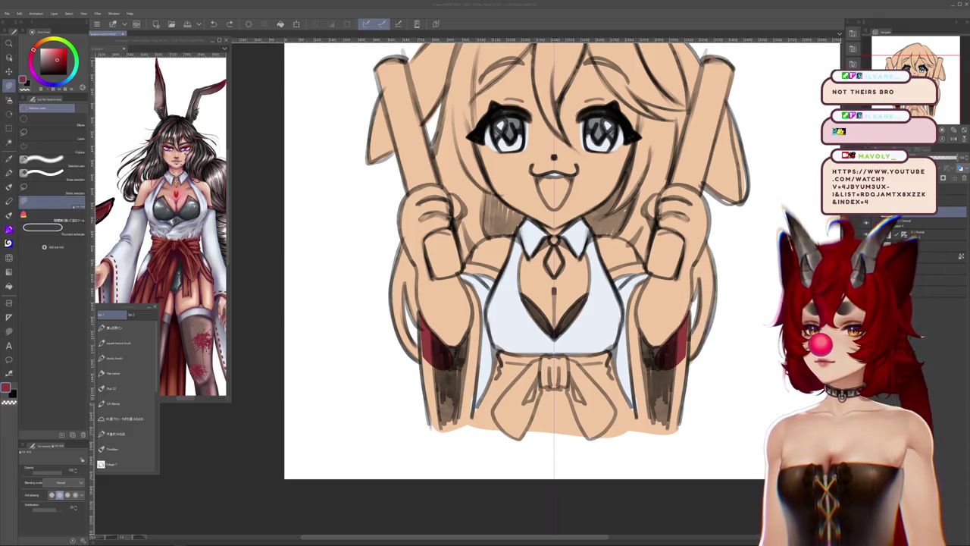
click(114, 388)
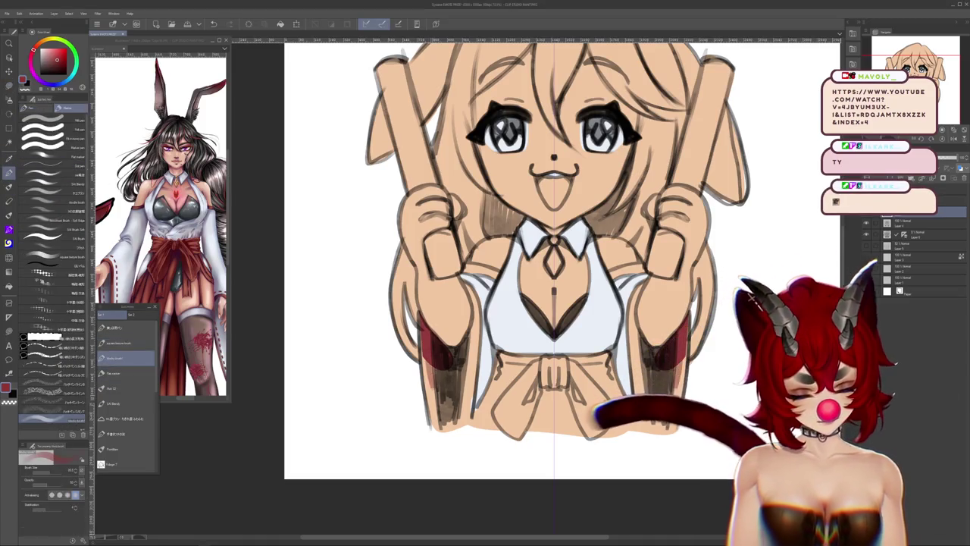
Pick a marker brush preset and paint dark red on both sleeve ends
click(115, 373)
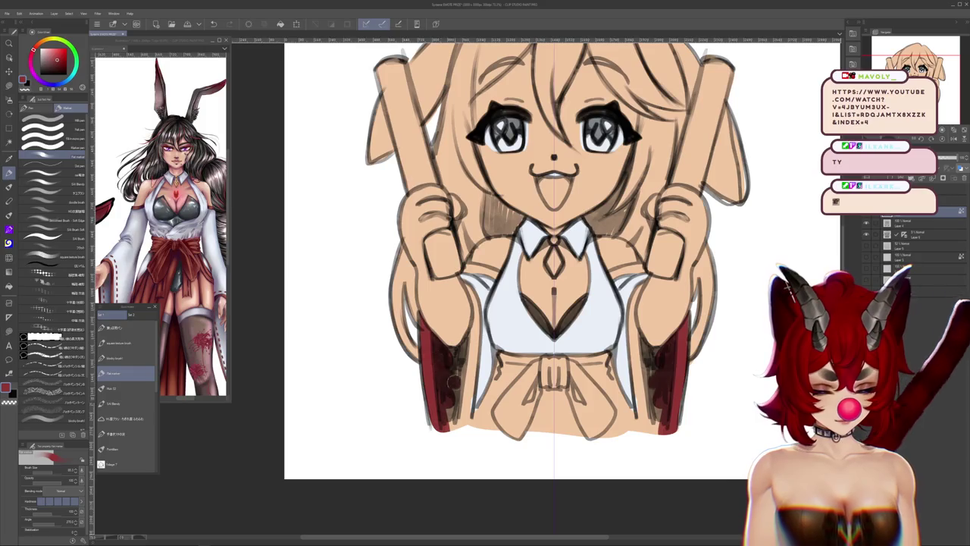
drag(453, 382, 459, 361)
drag(659, 408, 657, 432)
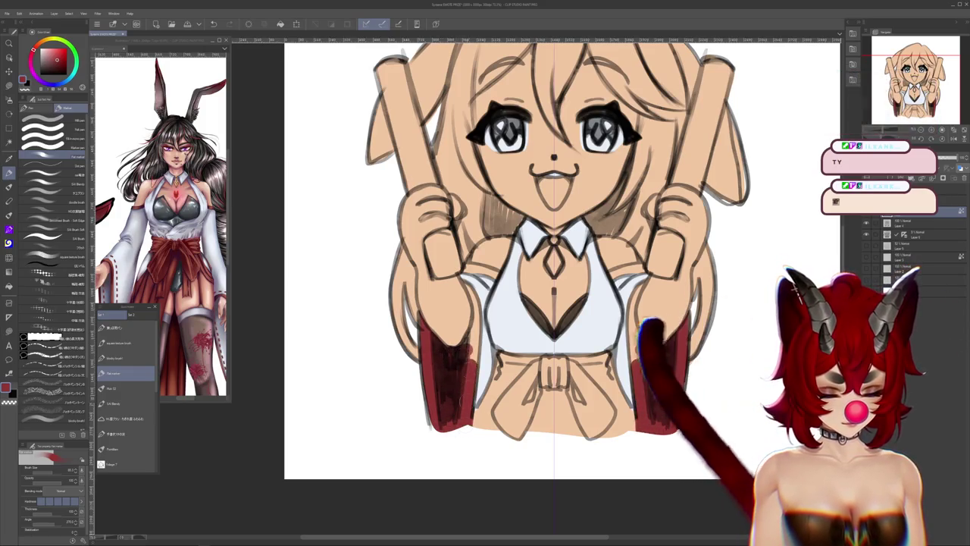
Edge the inner sleeve at the waist with red lines
scroll(531, 257, right, 3)
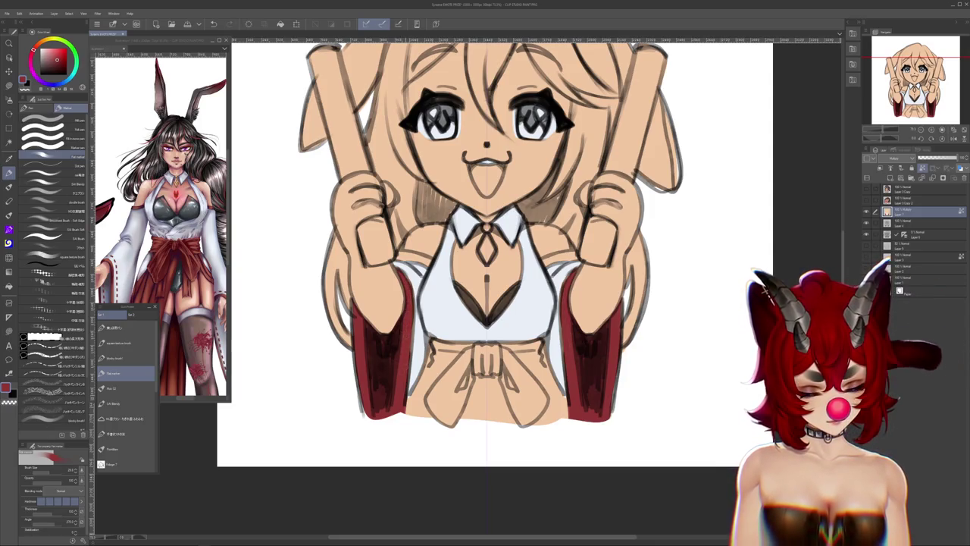
scroll(485, 258, right, 2)
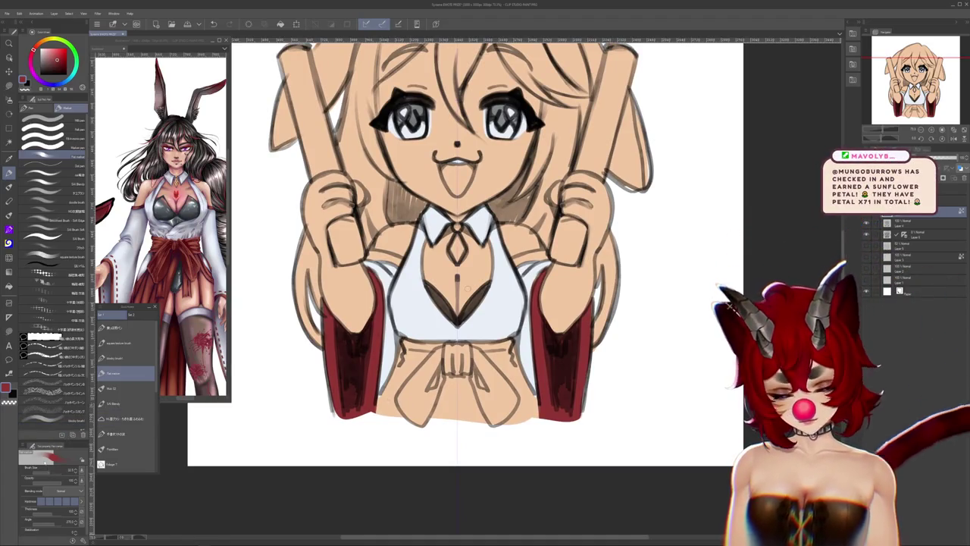
drag(505, 339, 511, 350)
drag(414, 338, 375, 413)
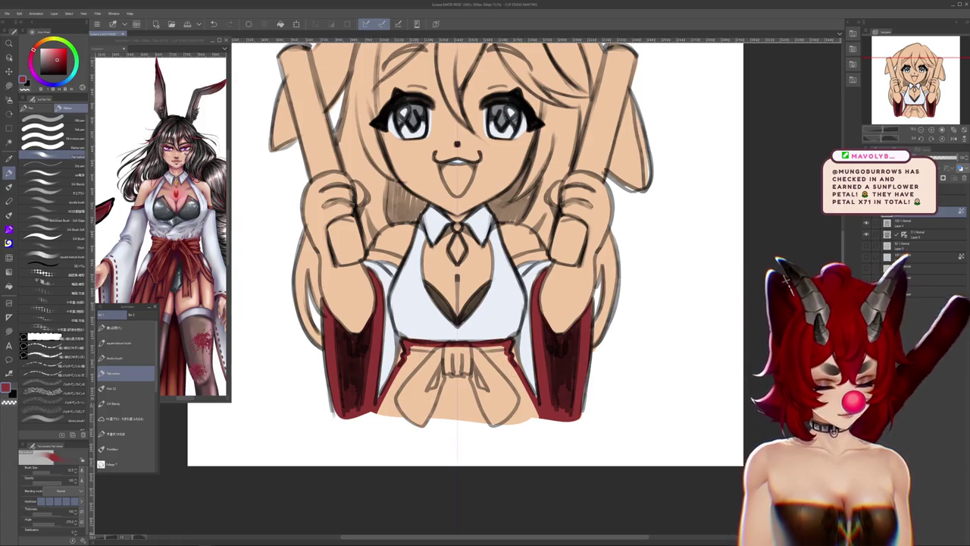
key(m)
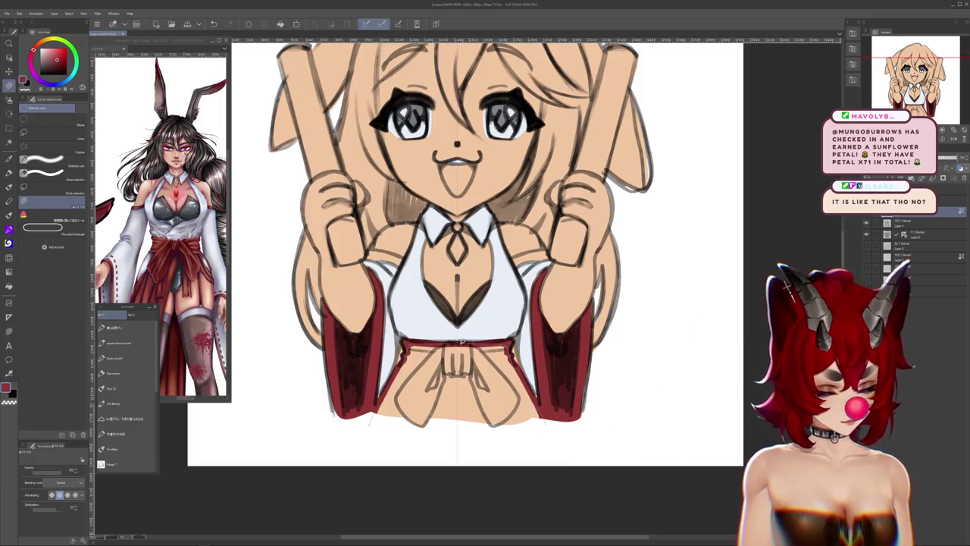
Lasso-fill the apron between the sleeves solid red, then tilt and straighten the canvas view
drag(524, 418, 472, 423)
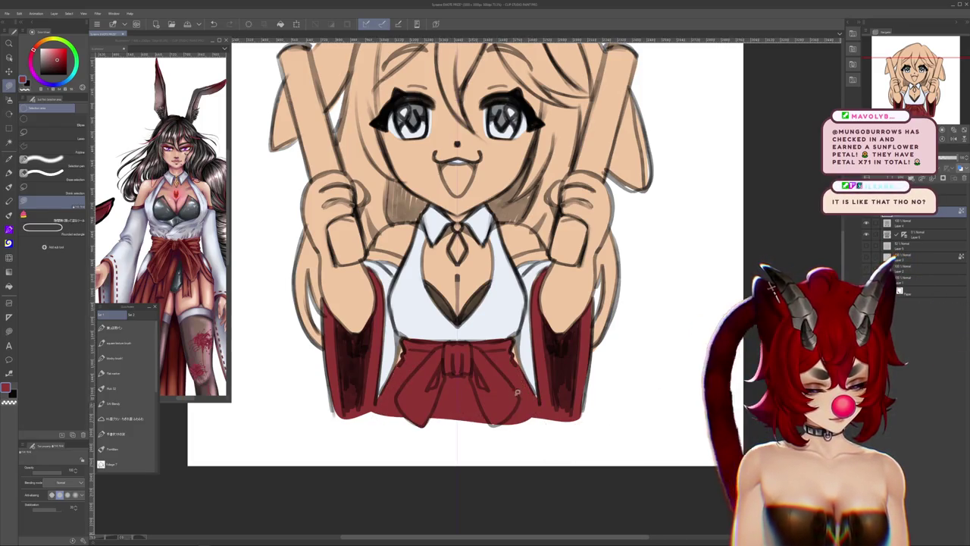
scroll(517, 390, up, 2)
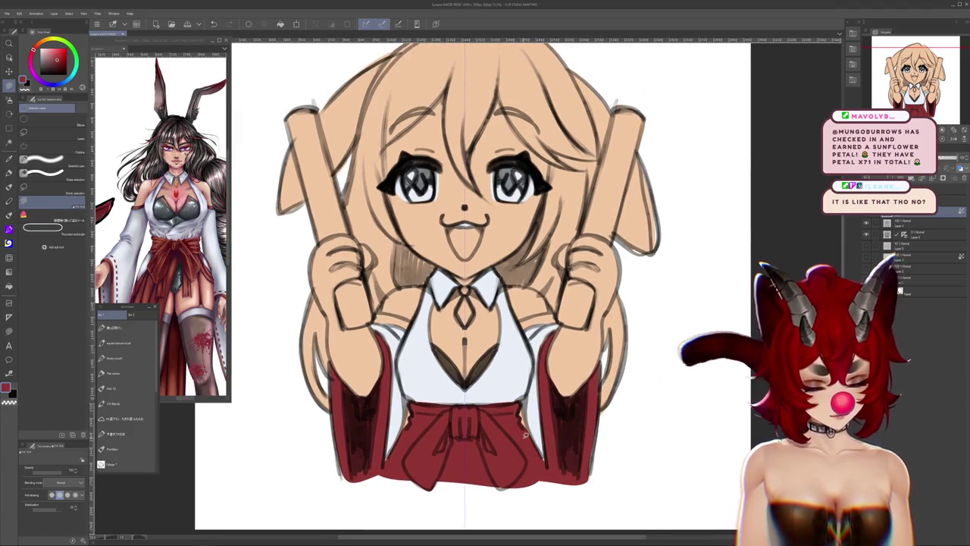
key(b)
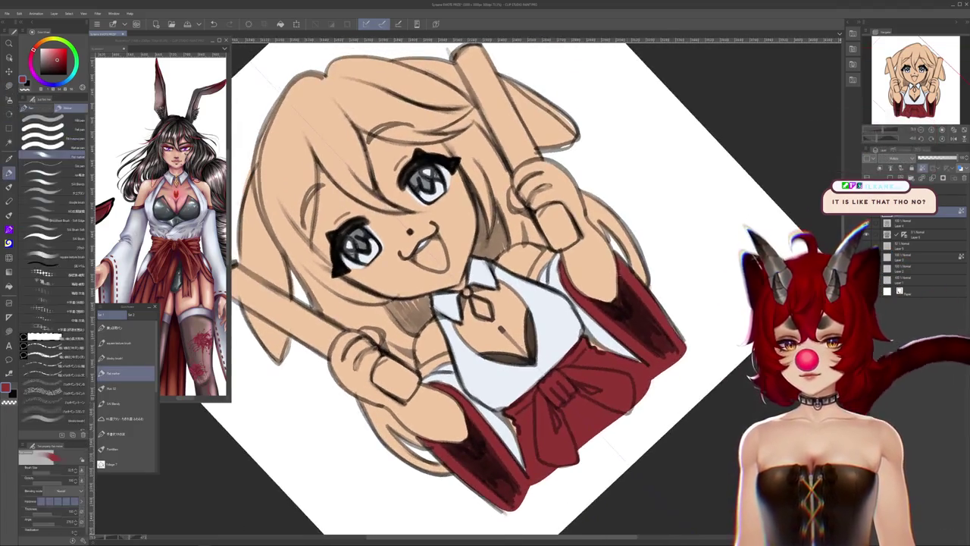
scroll(587, 363, up, 1)
scroll(587, 364, up, 1)
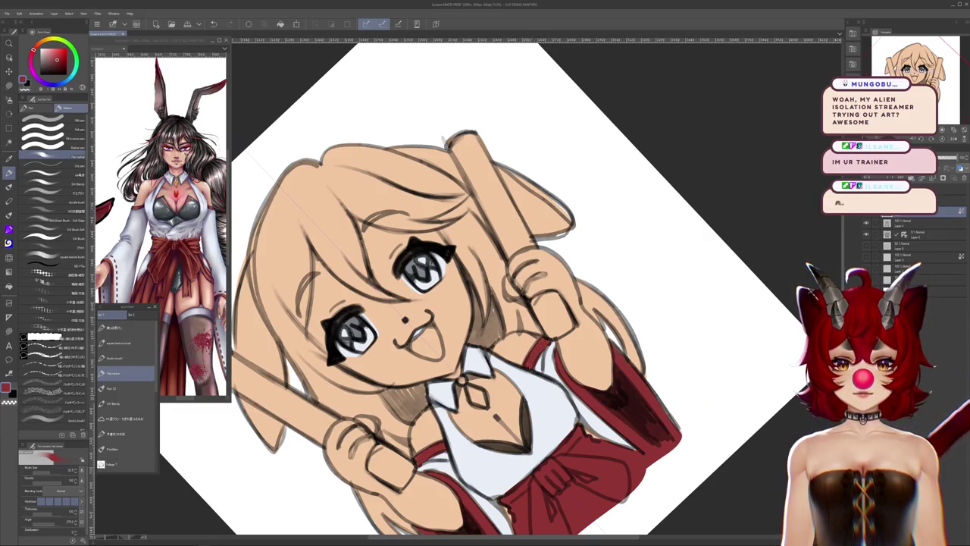
scroll(455, 318, down, 1)
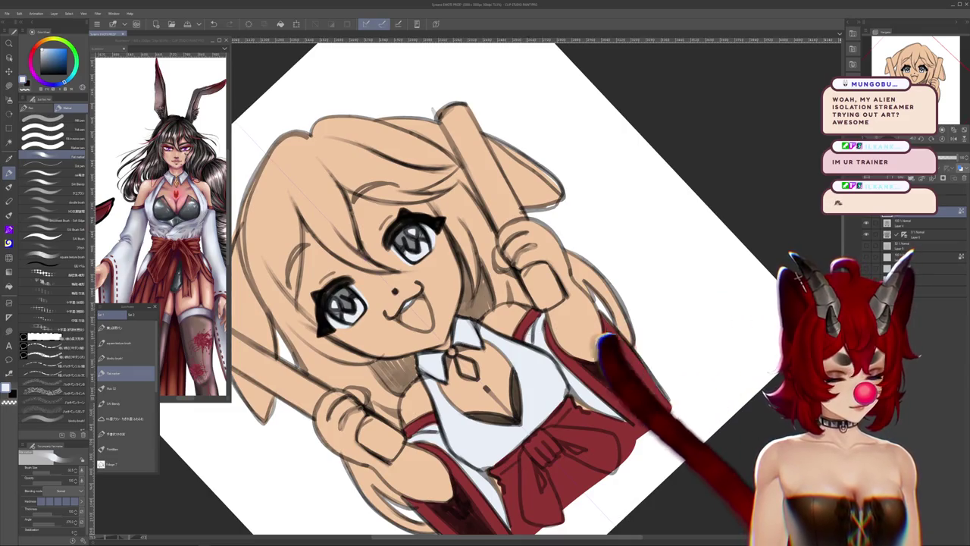
key(asciicircum)
key(asciicircum)
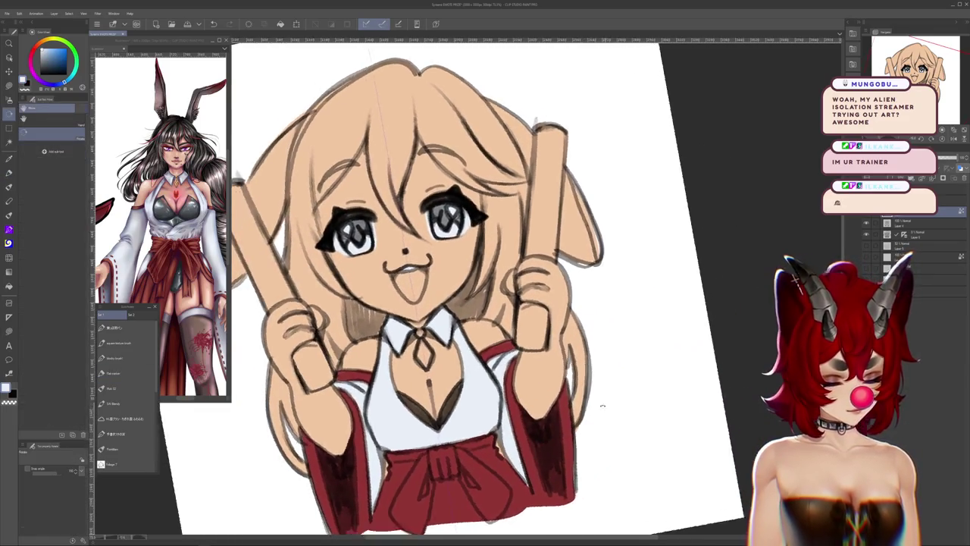
Straighten the view and sample the tan skin tone from the earlier finished chibi
drag(667, 356, 707, 289)
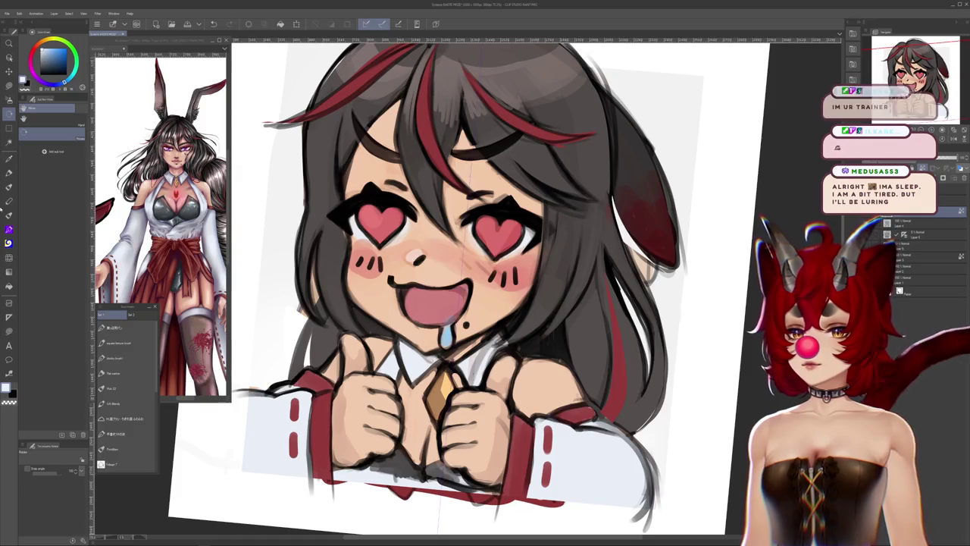
click(9, 85)
key(x)
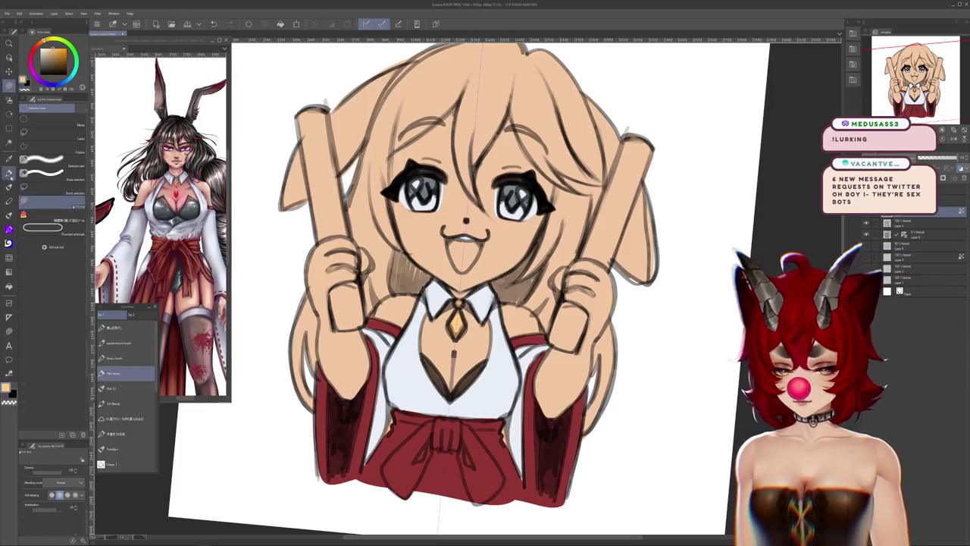
Return to the brush in dark grey and begin painting along the hair edge
key(b)
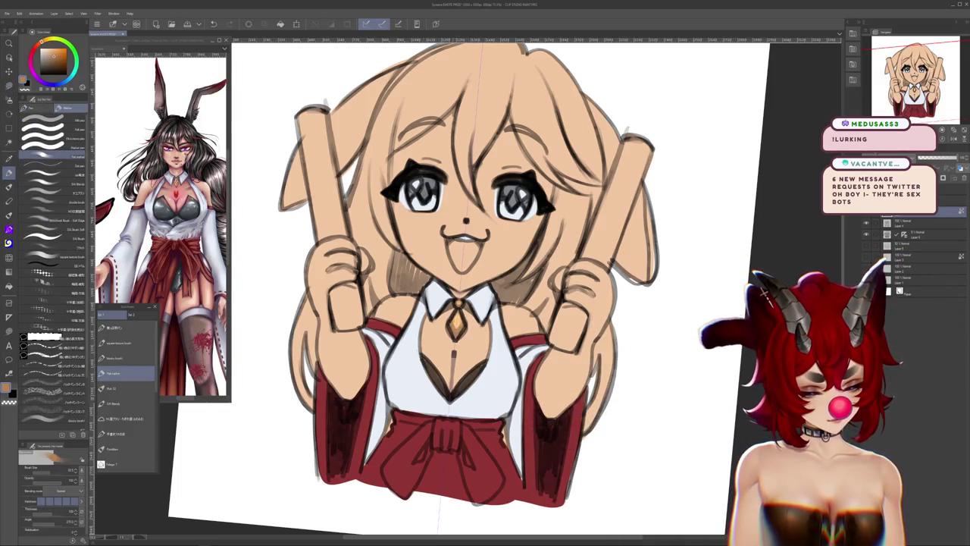
drag(666, 360, 673, 367)
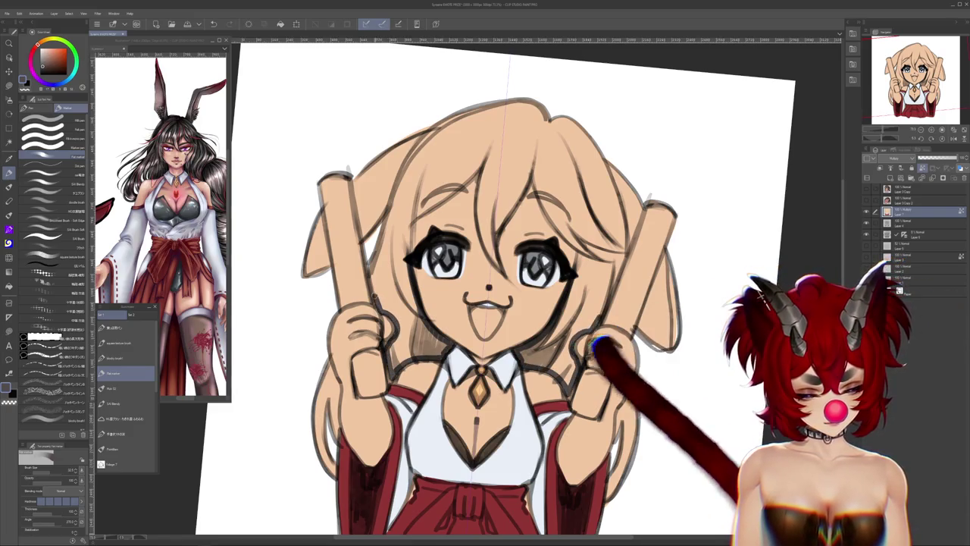
scroll(500, 288, up, 3)
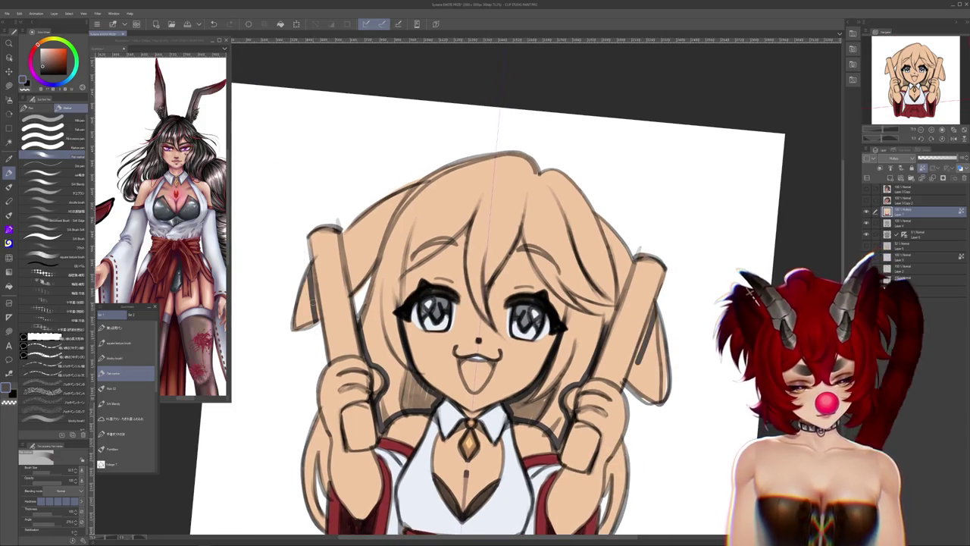
drag(500, 304, 531, 283)
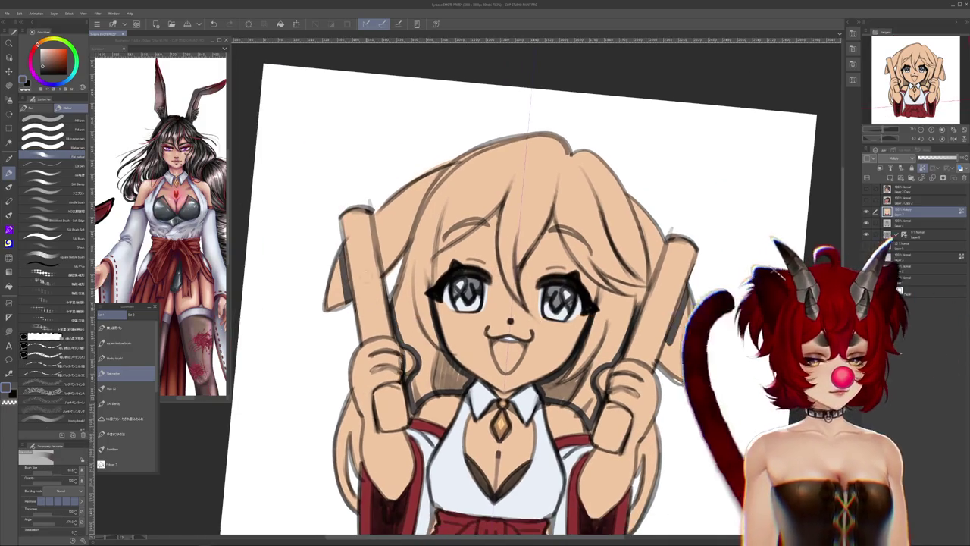
drag(659, 235, 620, 329)
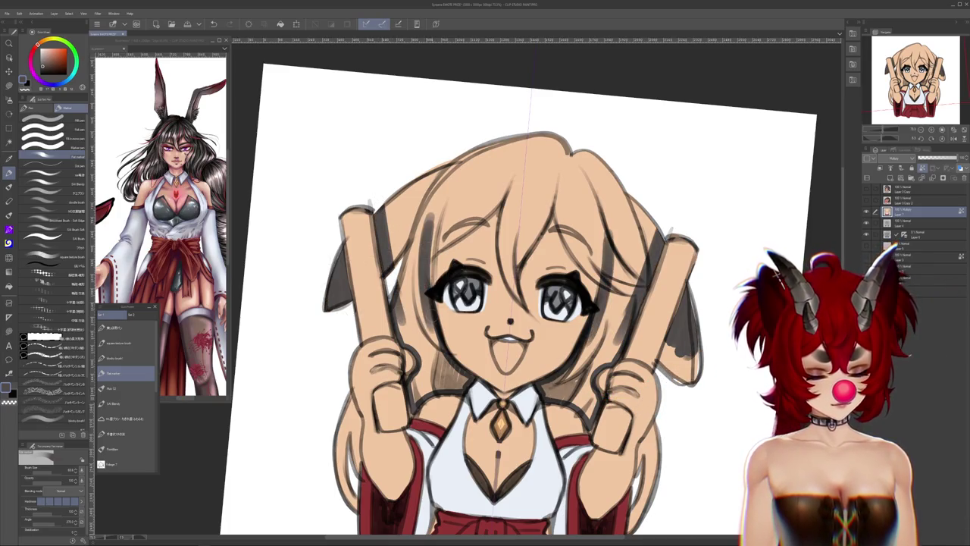
Paint dark grey strands over the hair around the face and shade the left sleeve
drag(429, 337, 434, 223)
drag(429, 287, 441, 193)
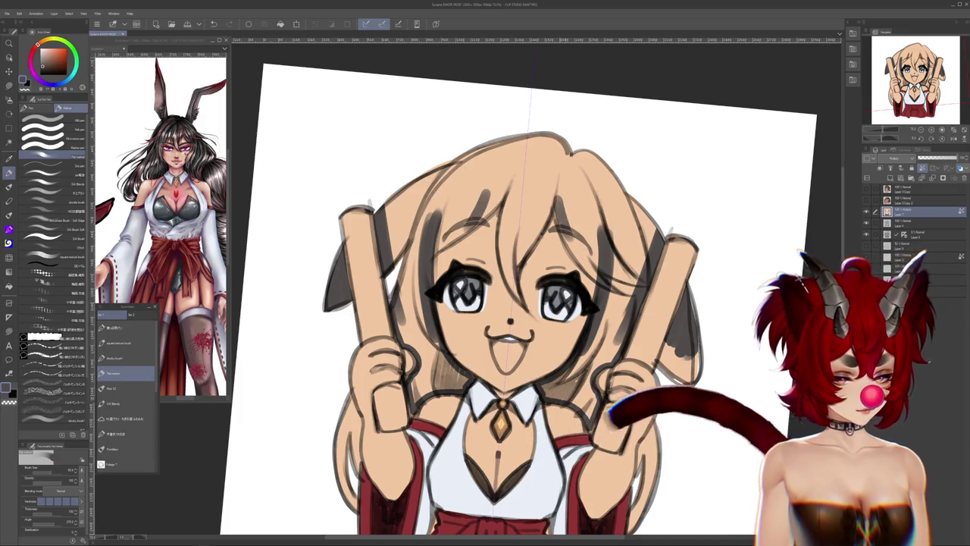
drag(559, 220, 578, 252)
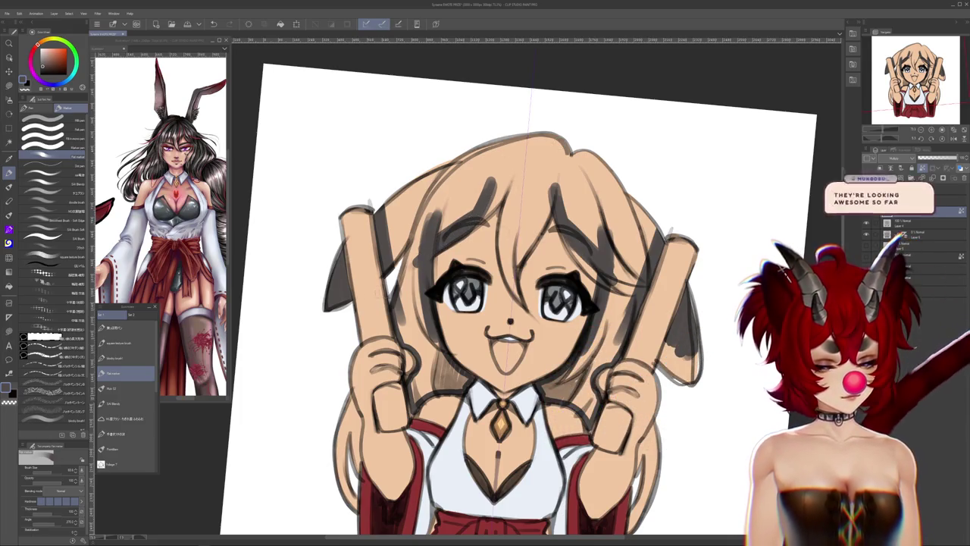
scroll(530, 303, up, 1)
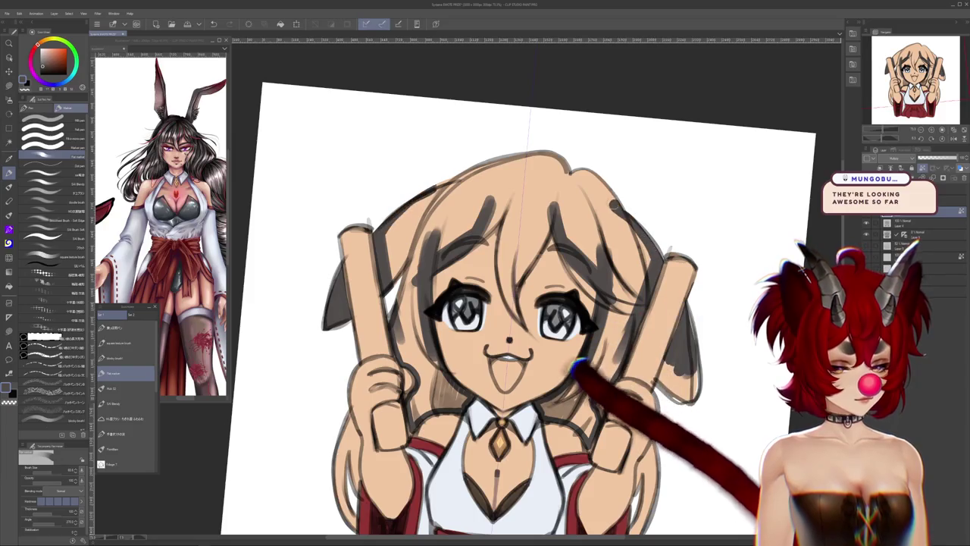
mouse_move(655, 250)
mouse_down()
mouse_move(553, 155)
mouse_move(436, 194)
mouse_up()
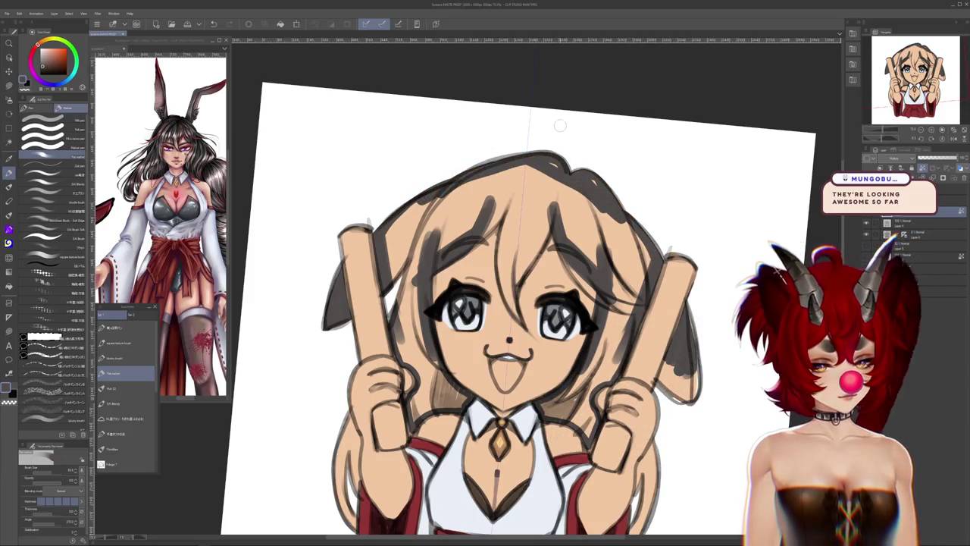
scroll(530, 303, down, 3)
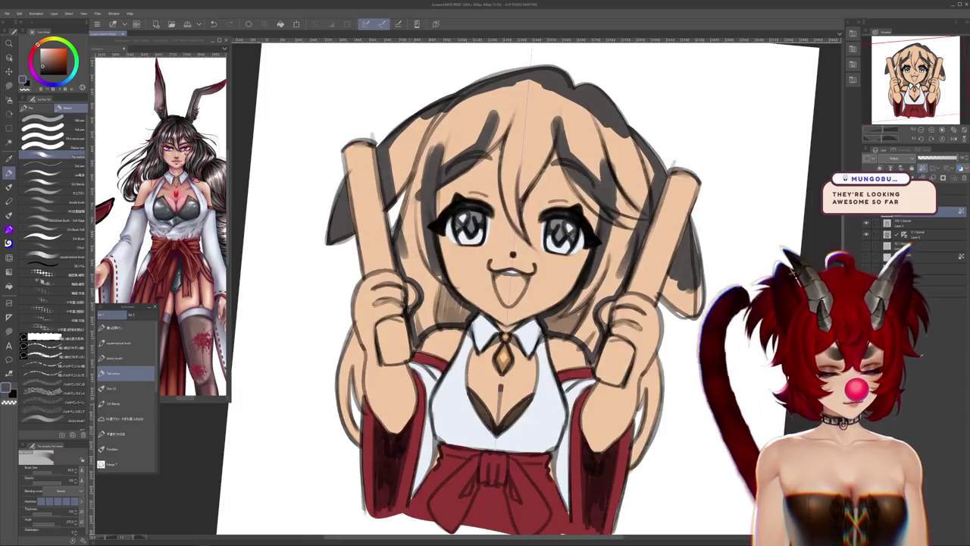
drag(409, 196, 439, 288)
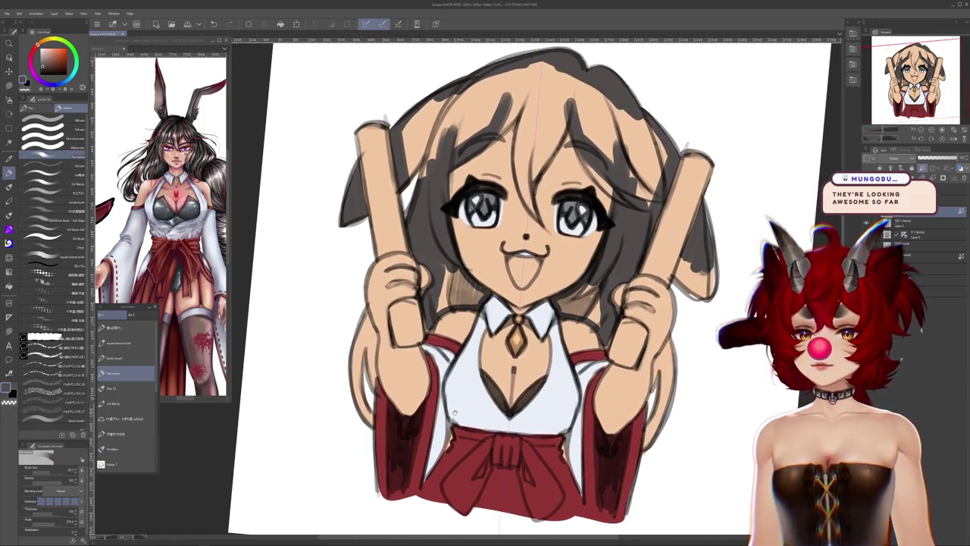
drag(382, 364, 393, 485)
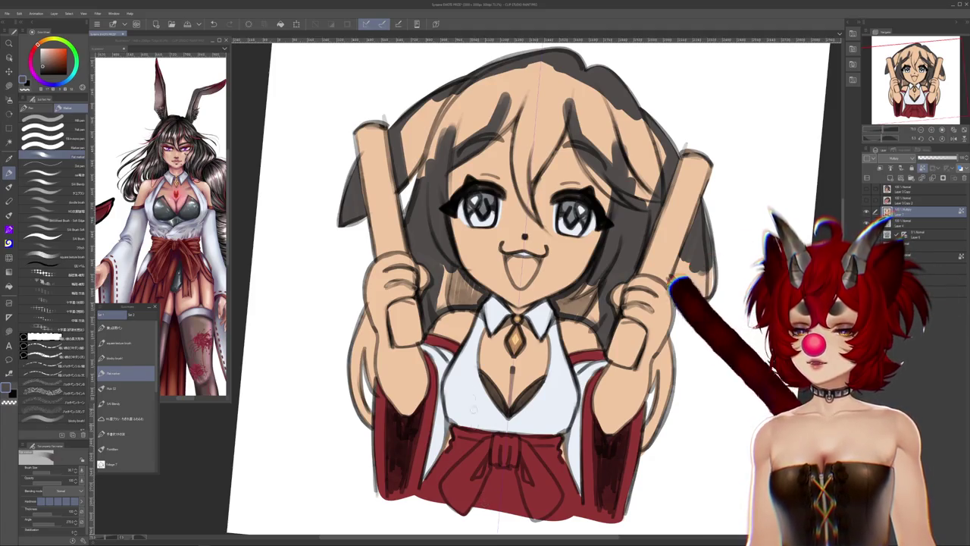
Pick a darker red, add a new layer, and switch to the selection tool
drag(530, 303, 531, 344)
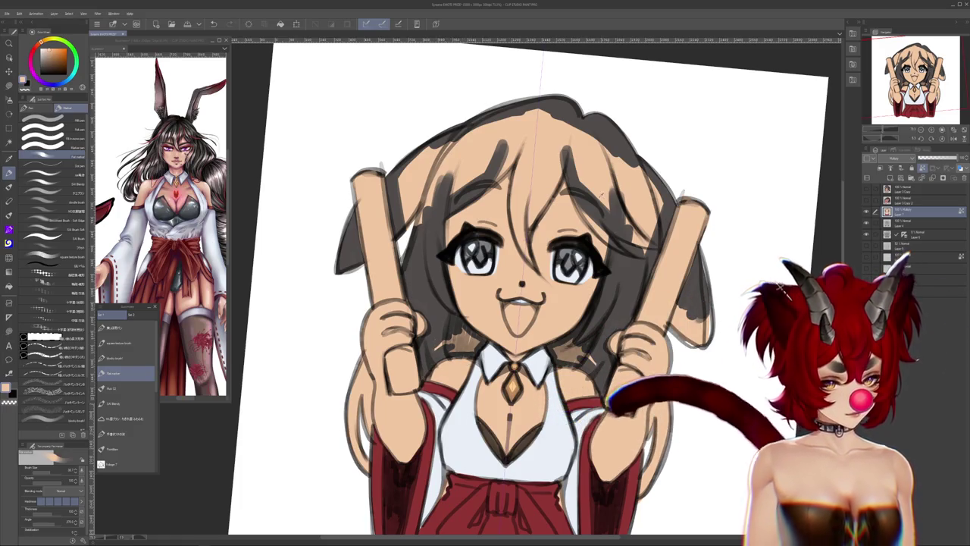
click(42, 65)
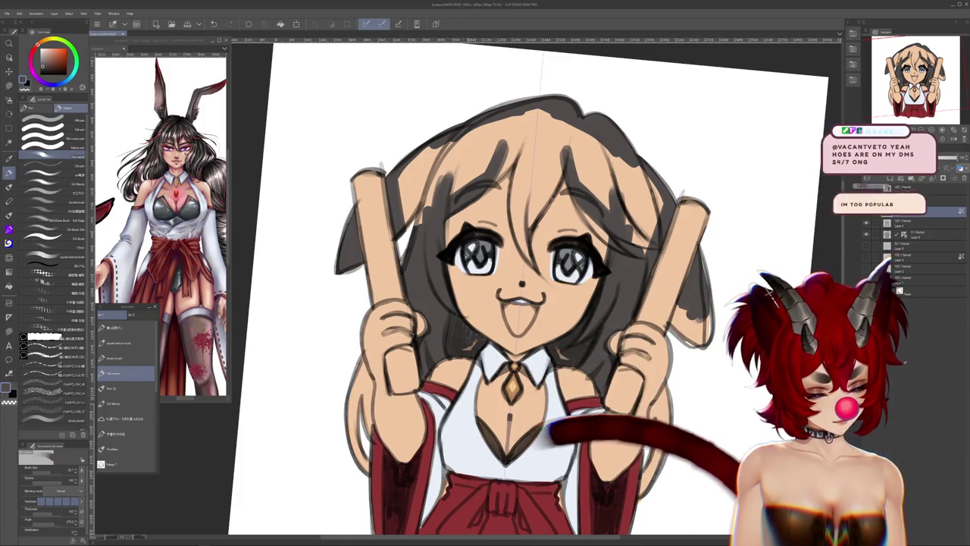
key(ctrl+shift+n)
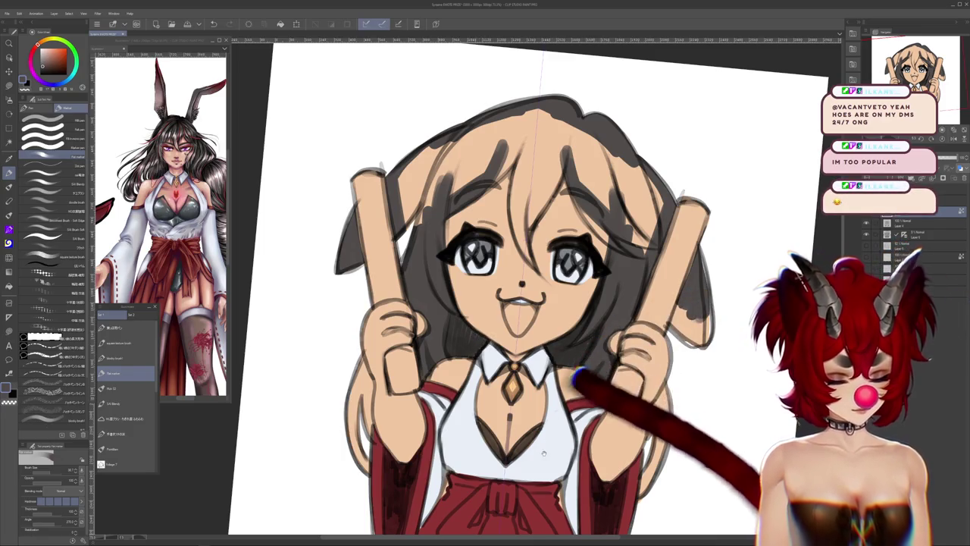
drag(484, 303, 447, 186)
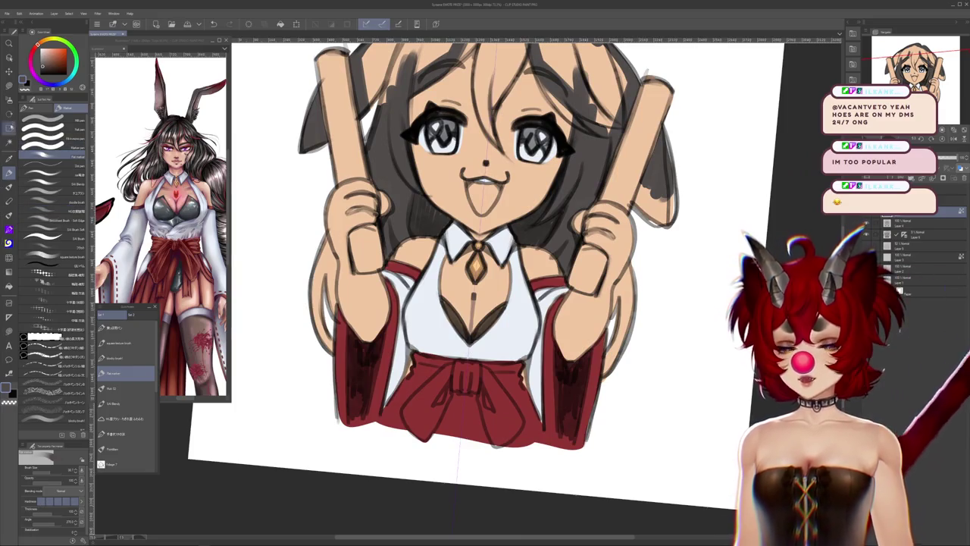
key(m)
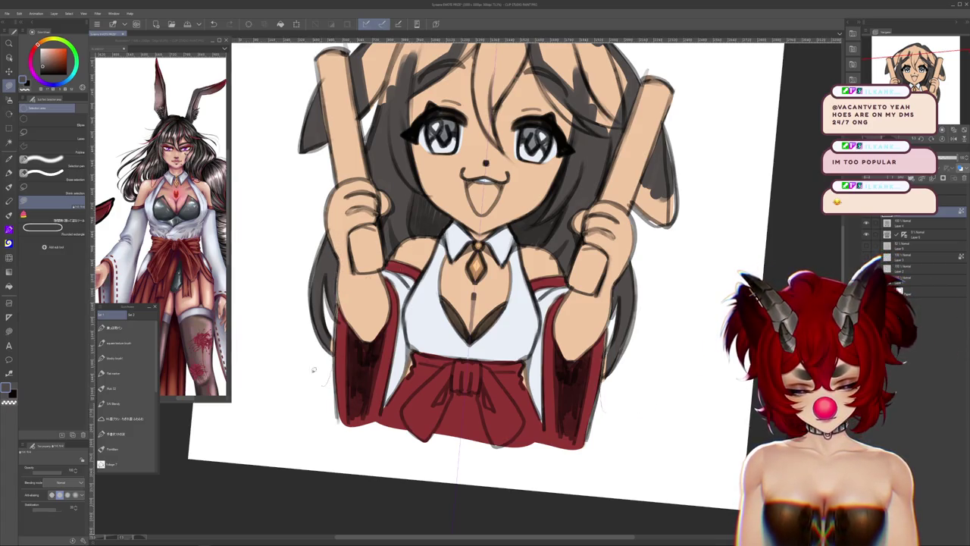
Paint dark grey over the peach patches on the hair's top, sides and centre
scroll(485, 273, up, 1)
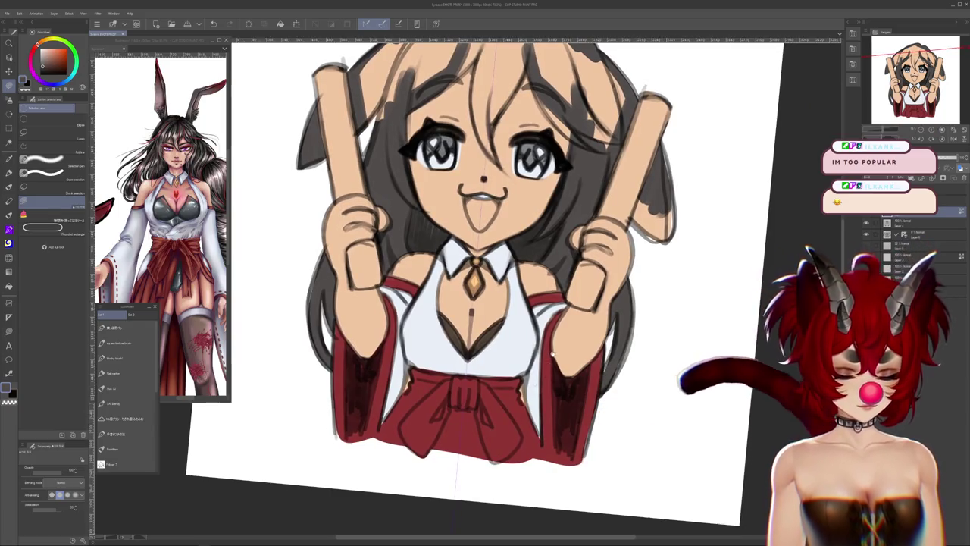
scroll(485, 273, up, 2)
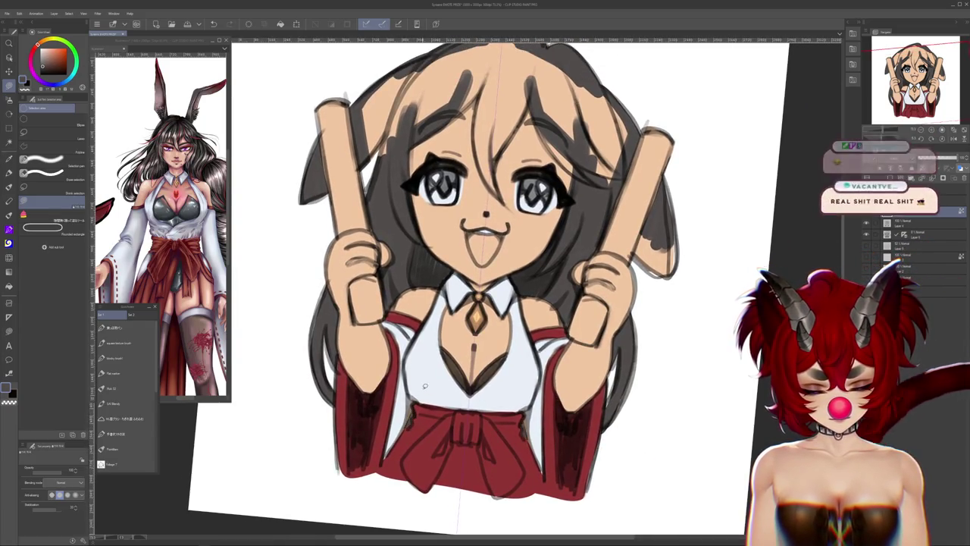
scroll(544, 418, up, 2)
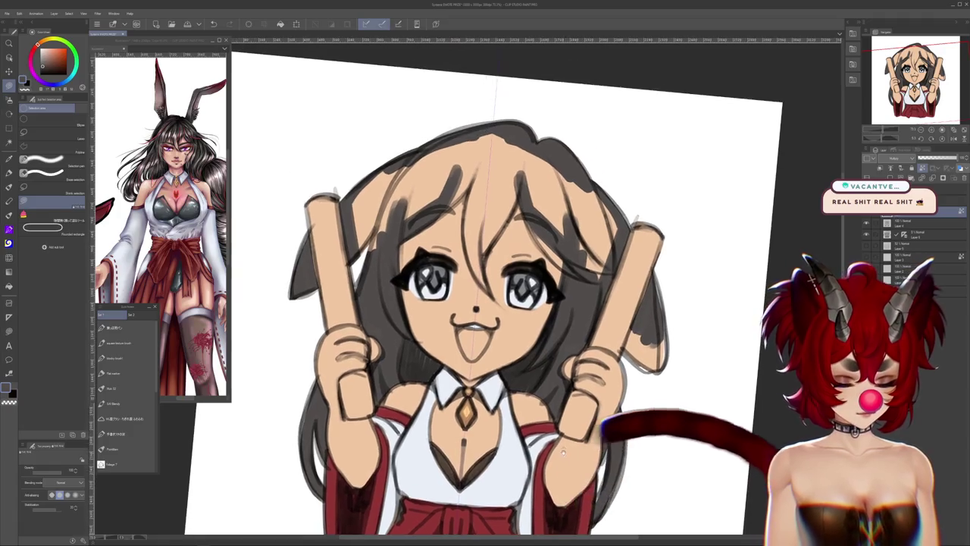
scroll(586, 418, up, 2)
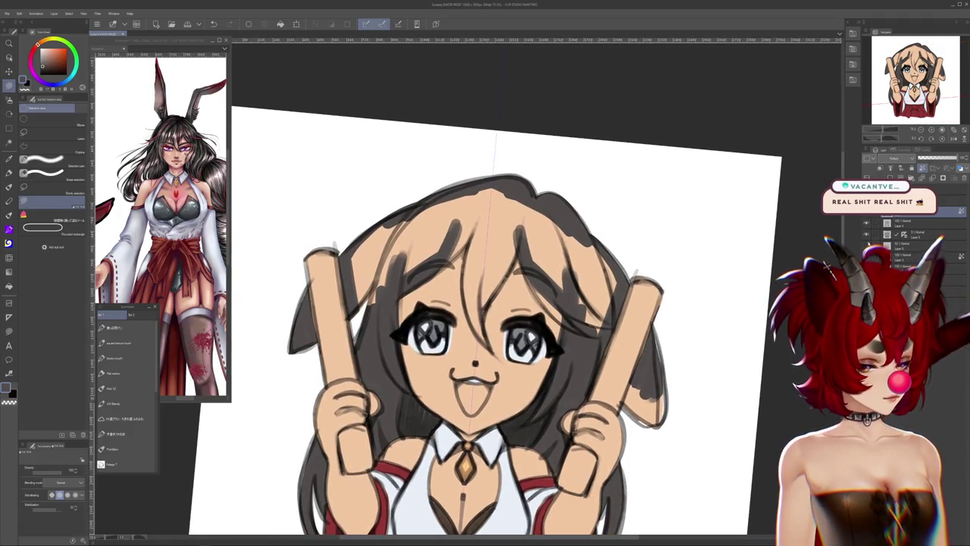
drag(401, 224, 356, 314)
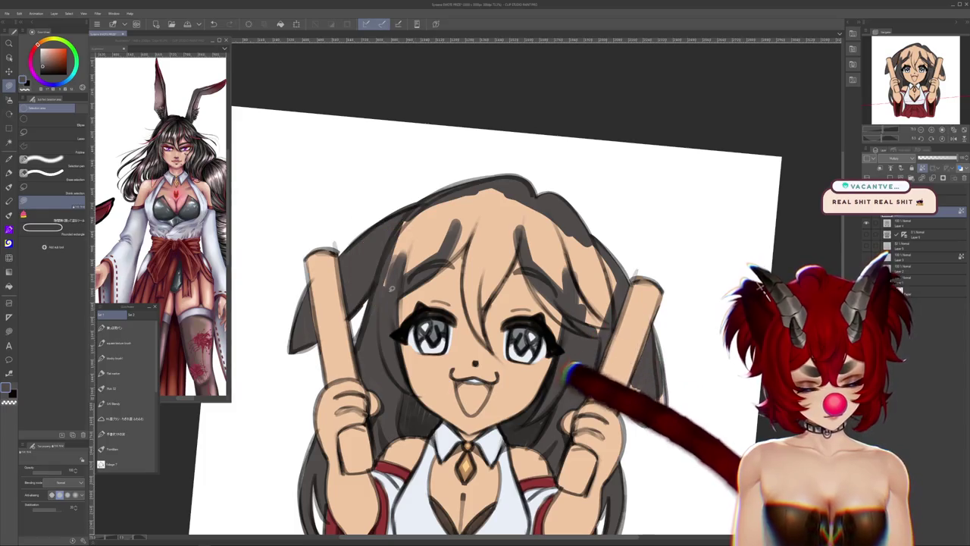
drag(504, 178, 390, 302)
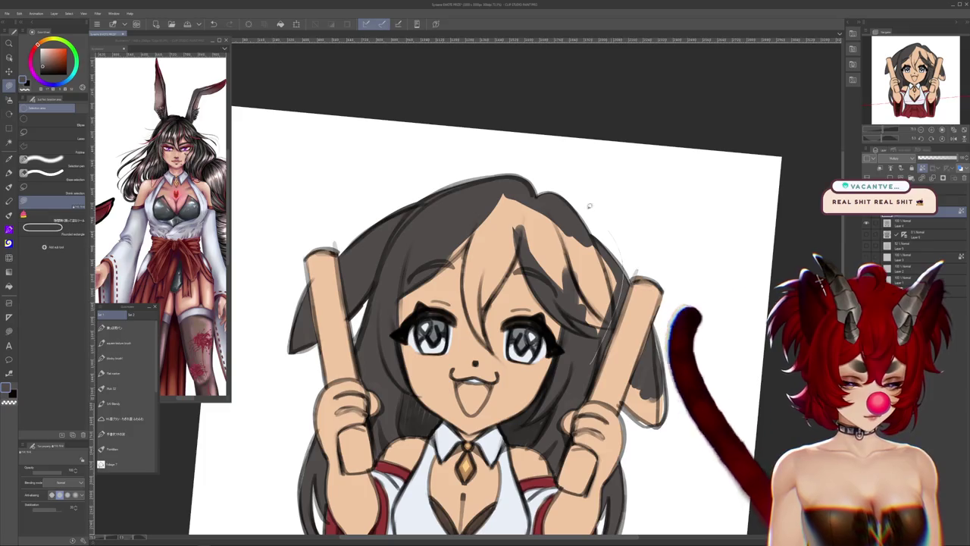
drag(523, 193, 603, 326)
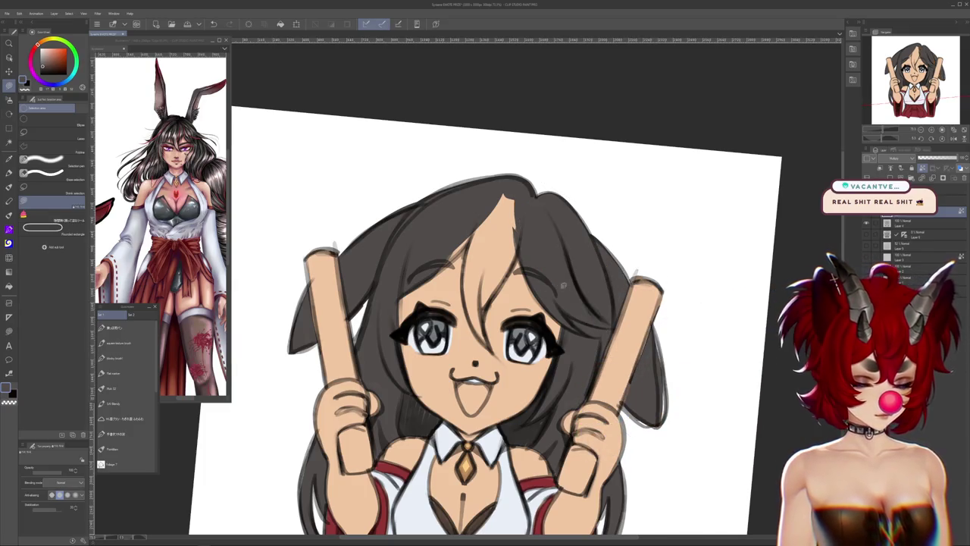
drag(533, 212, 477, 307)
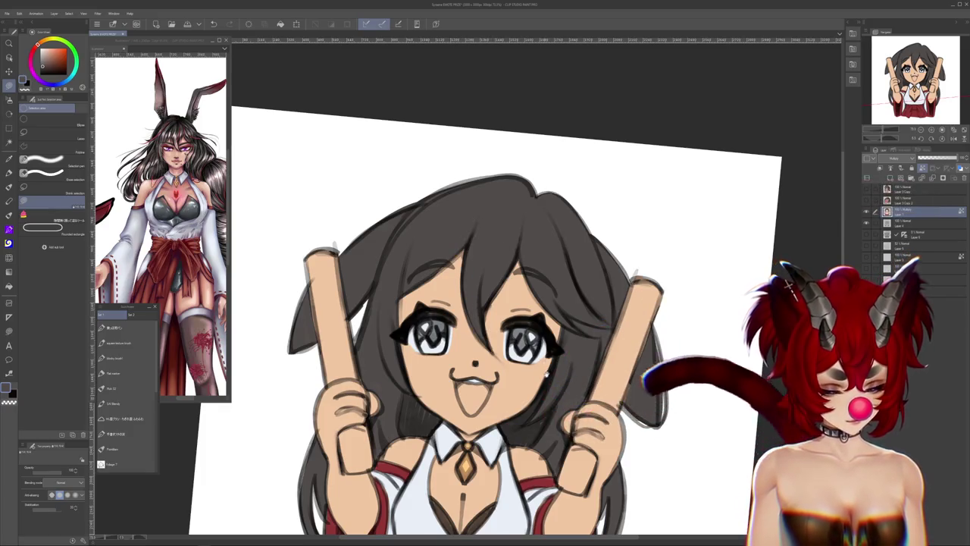
Glance at the other open drawing and return to the chibi sketch
scroll(500, 303, down, 3)
scroll(648, 393, up, 1)
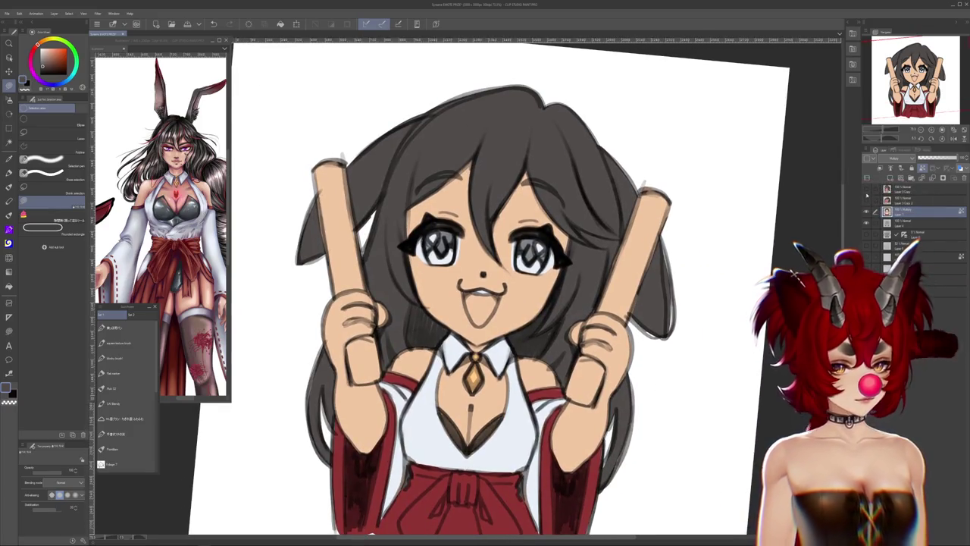
click(866, 188)
click(866, 188)
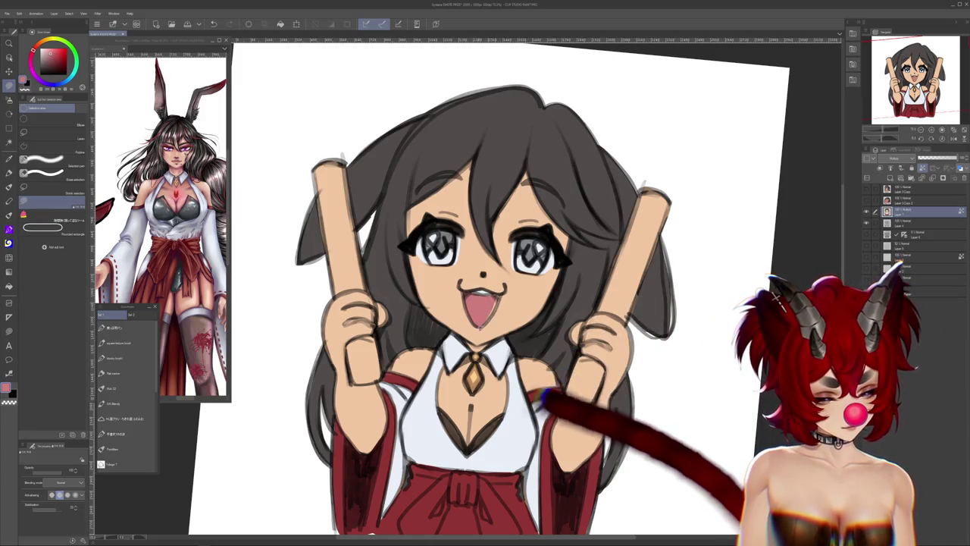
Take the purple swatch from the reference palette and fill the chibi's irises with it
scroll(667, 430, up, 2)
click(190, 144)
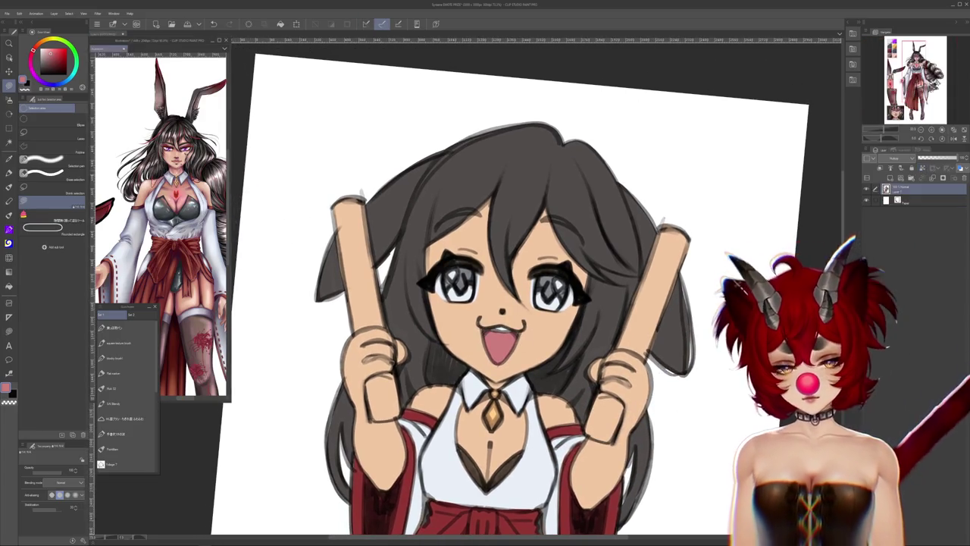
scroll(190, 143, up, 2)
scroll(189, 143, up, 2)
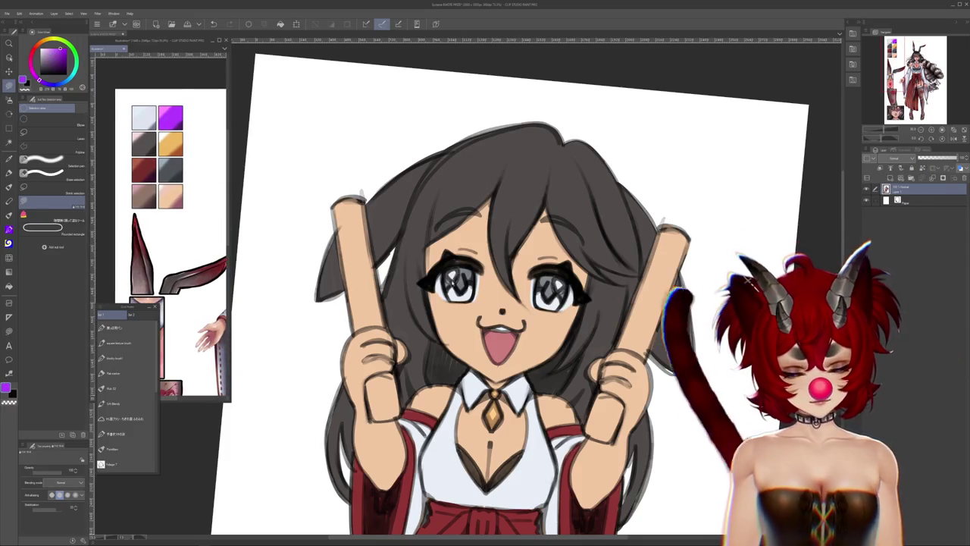
click(784, 302)
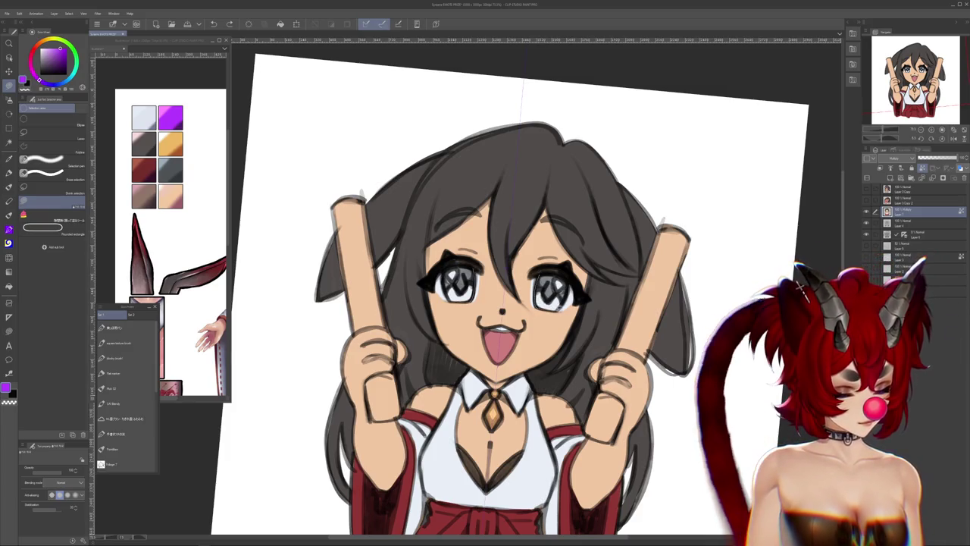
key(ctrl+z)
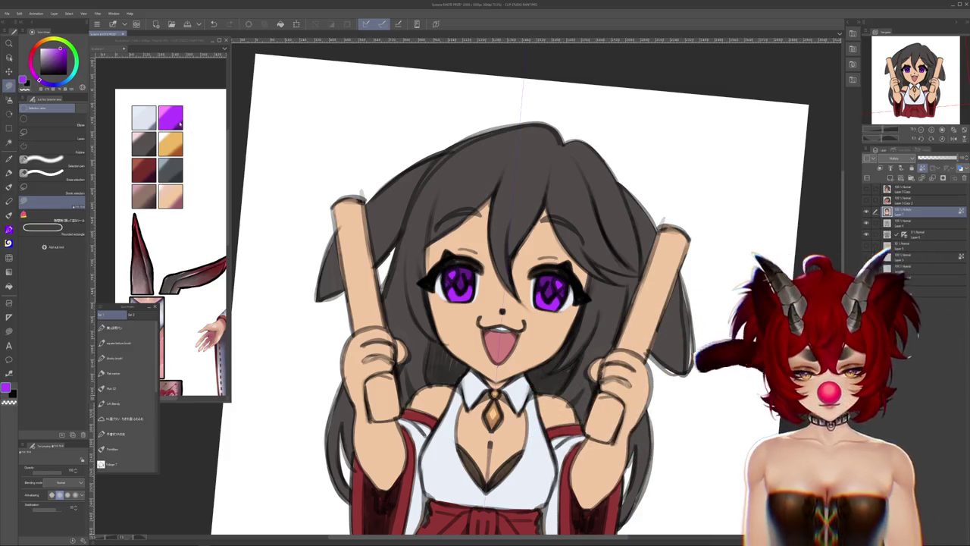
key(ctrl+Tab)
key(ctrl+Tab)
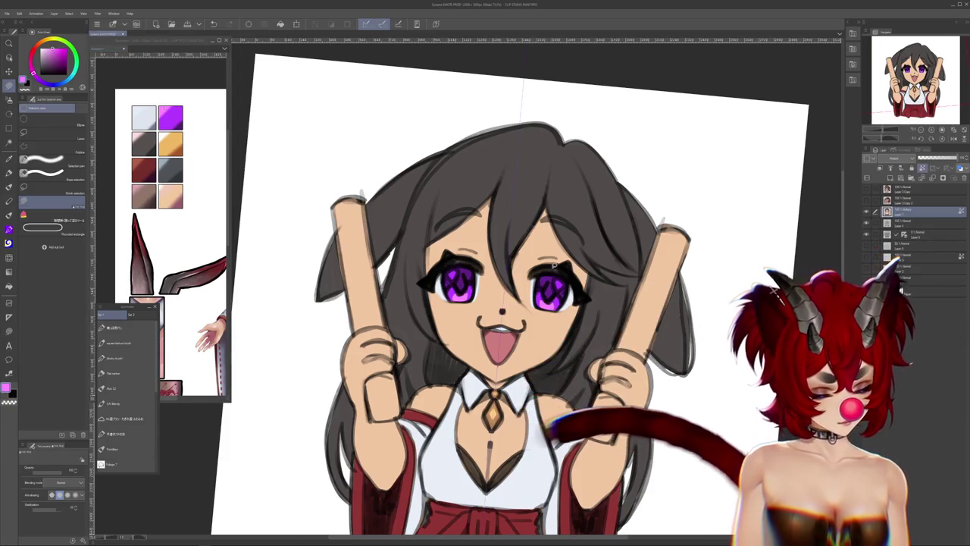
click(125, 372)
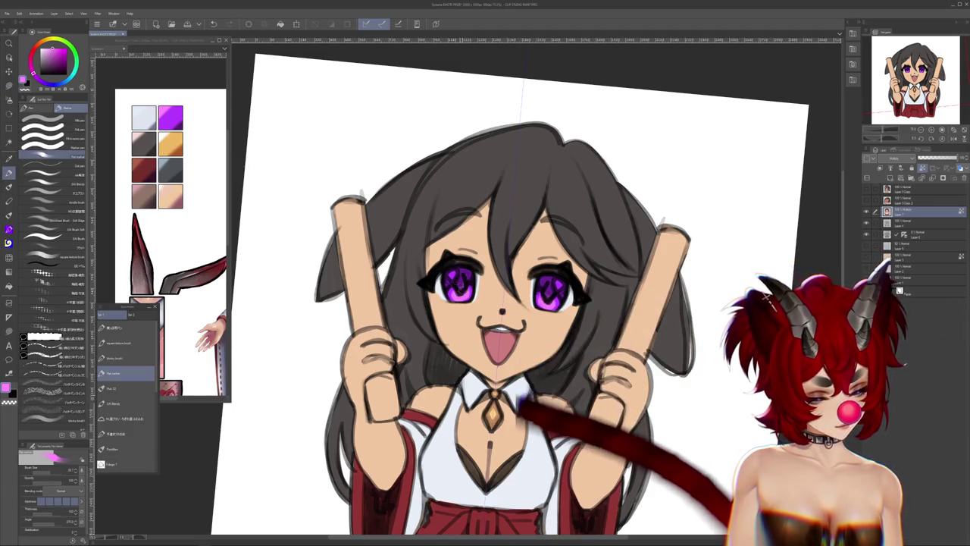
Pick a dark purple and shade the irises, checking against the reference document
click(59, 64)
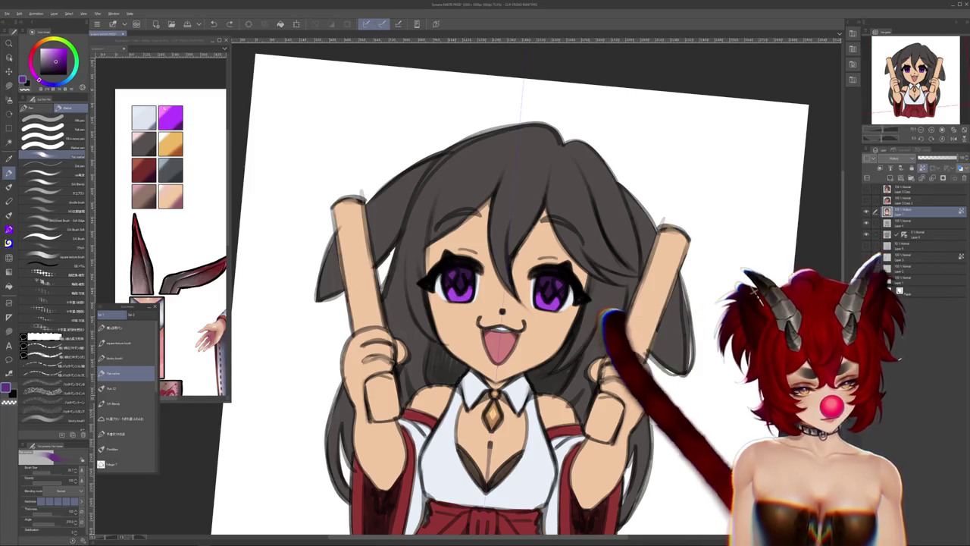
key(ctrl+Tab)
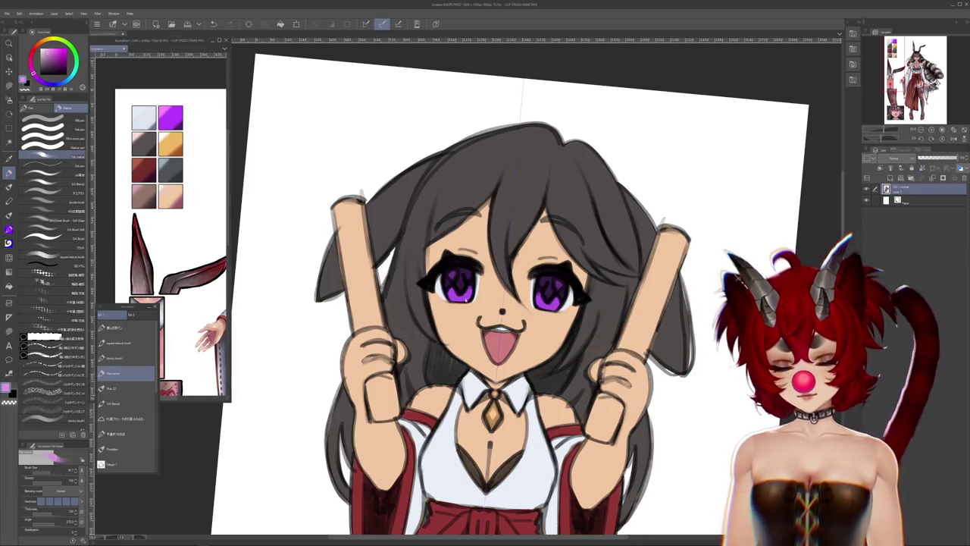
key(ctrl+Tab)
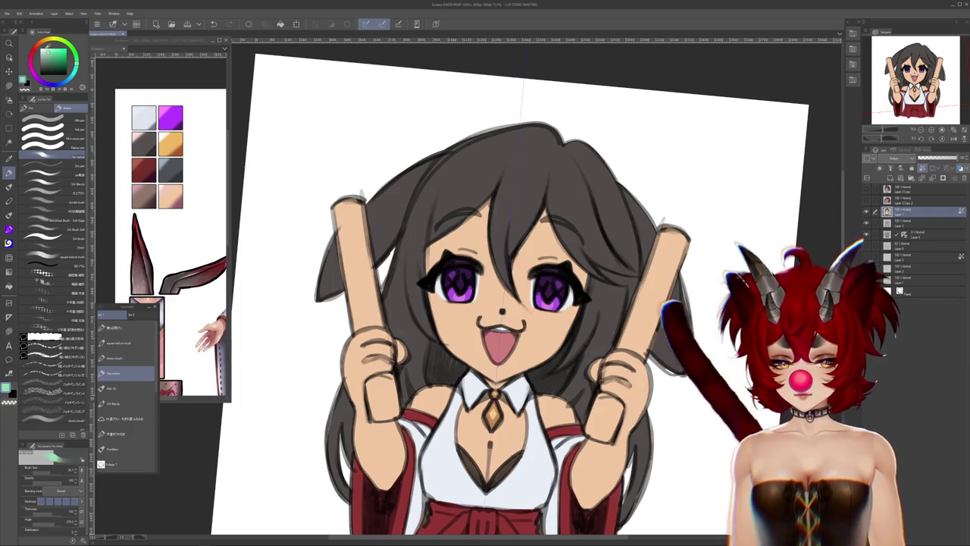
Add a highlight dot to each eye and hide the colour layers to check the line art
click(452, 271)
click(558, 284)
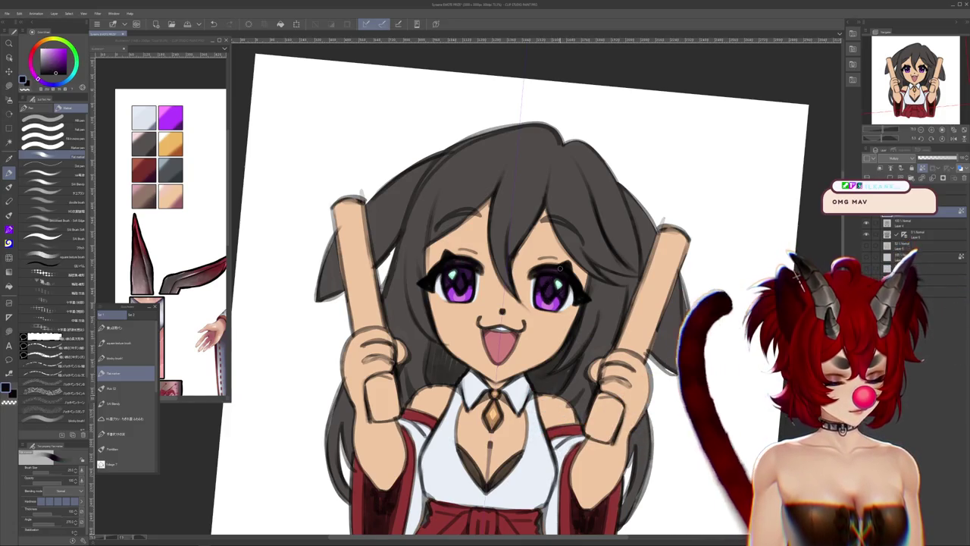
click(872, 224)
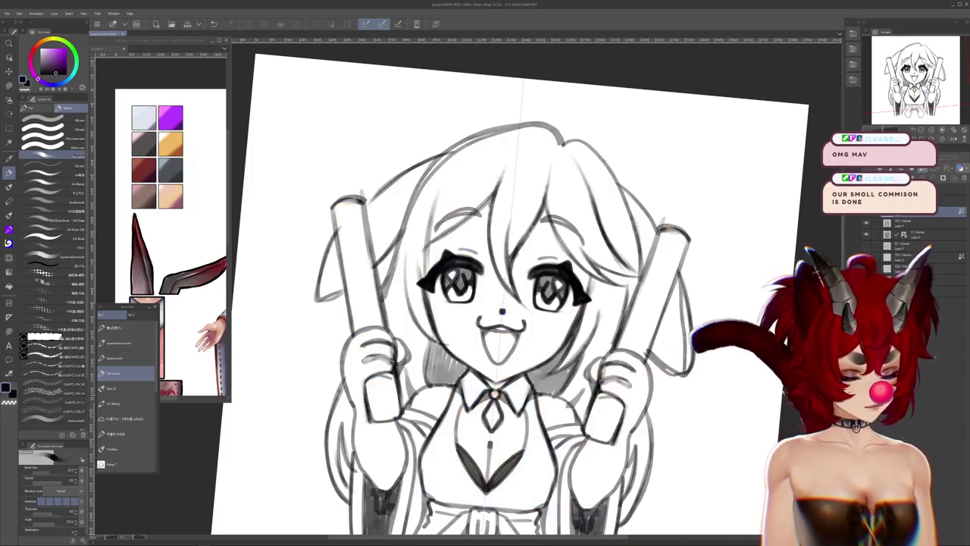
click(872, 224)
scroll(662, 118, down, 5)
scroll(485, 250, up, 2)
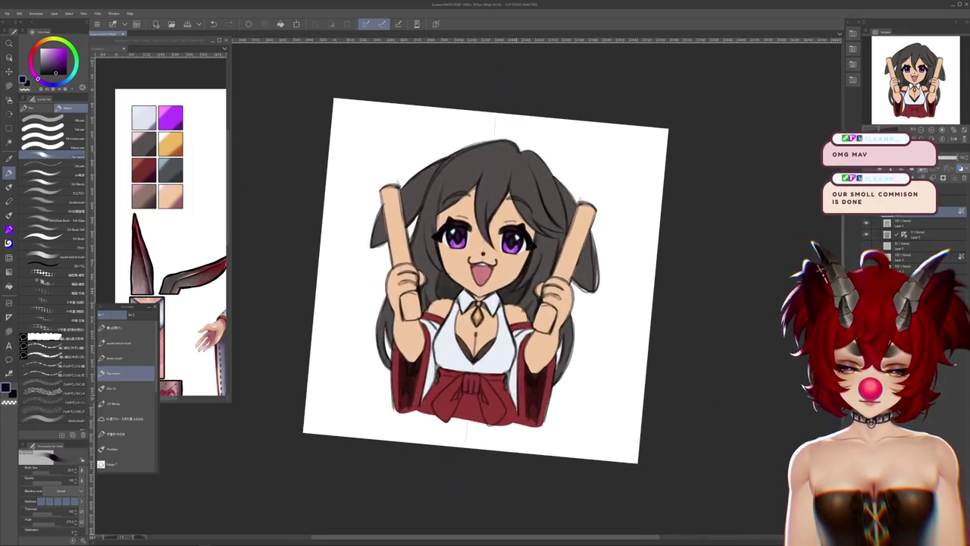
scroll(470, 242, up, 2)
scroll(457, 237, up, 2)
drag(493, 288, 500, 303)
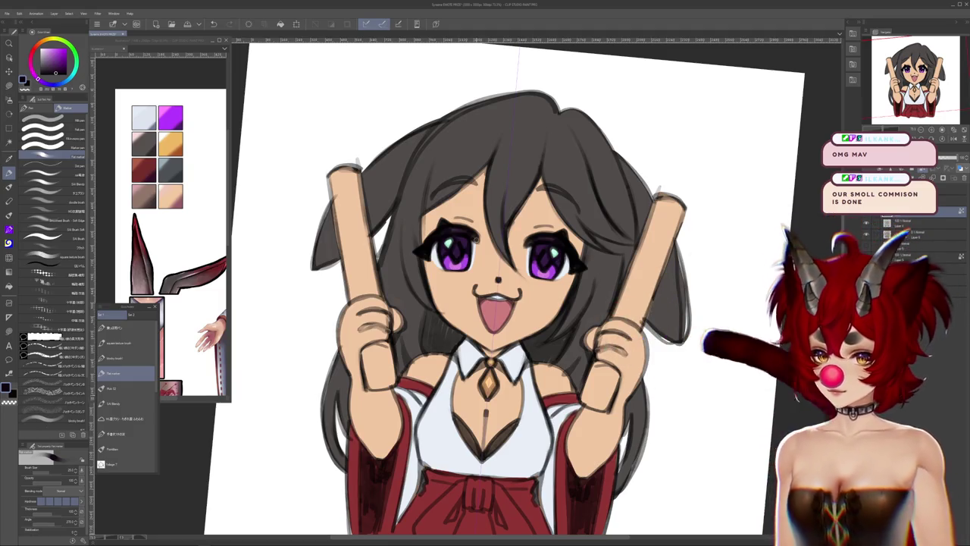
scroll(523, 288, down, 3)
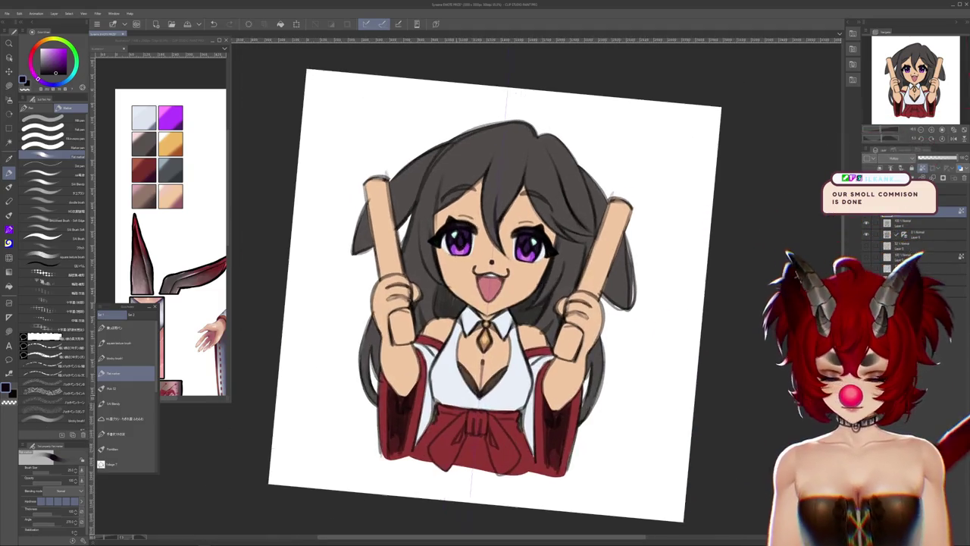
scroll(523, 288, up, 2)
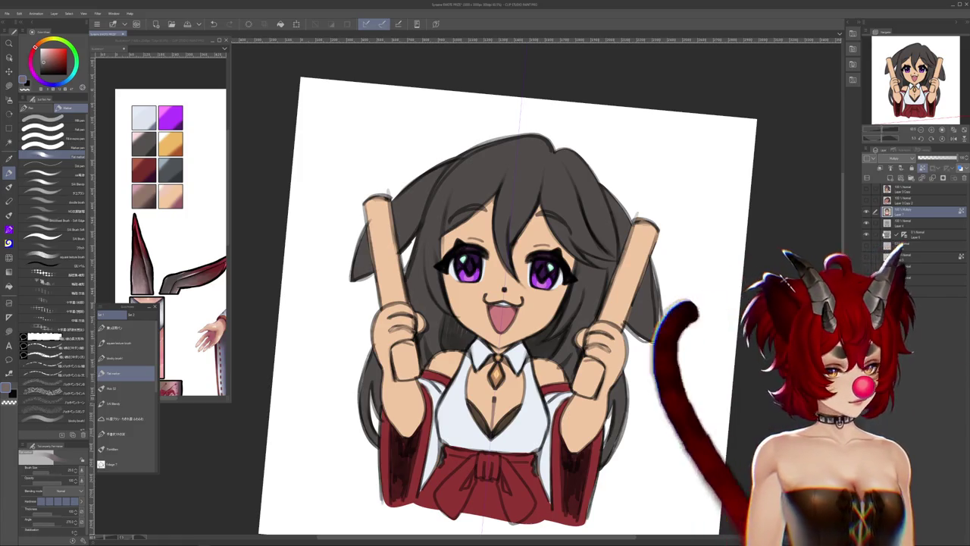
click(855, 217)
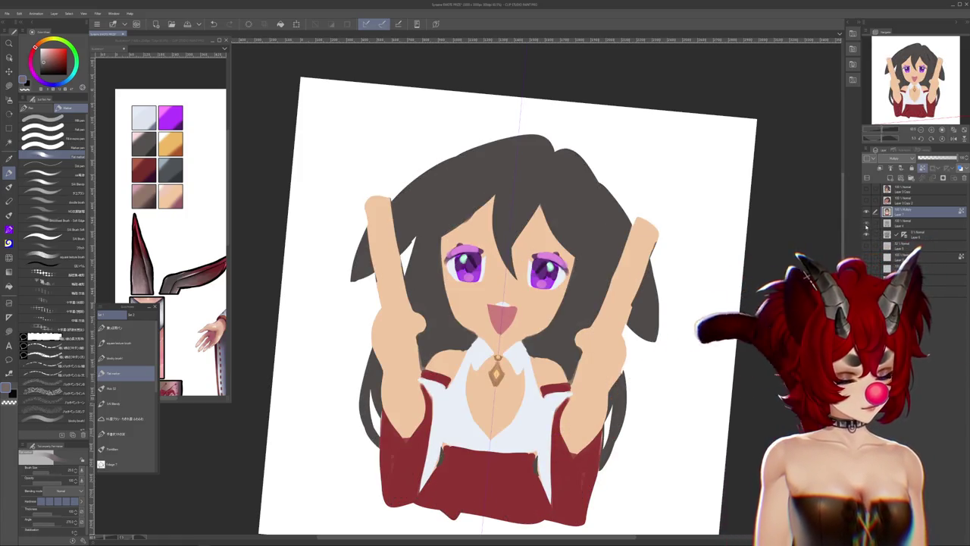
Show the layers again and airbrush lighter grey highlights across the top of the hair
click(855, 217)
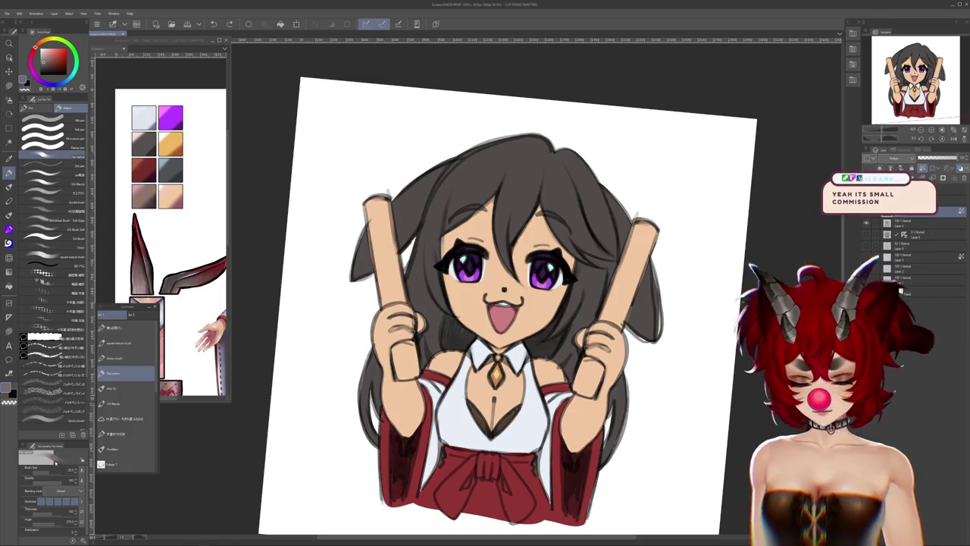
scroll(507, 303, up, 1)
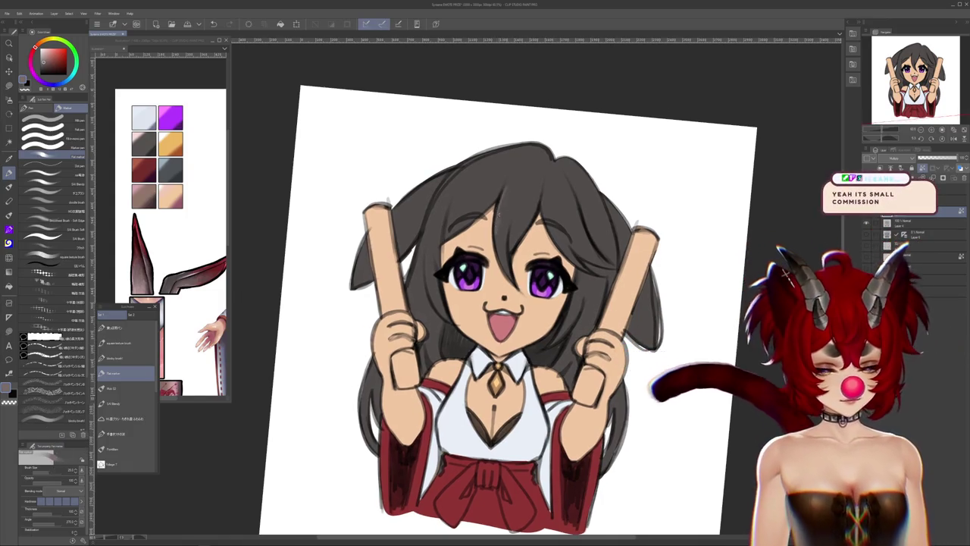
drag(497, 217, 512, 198)
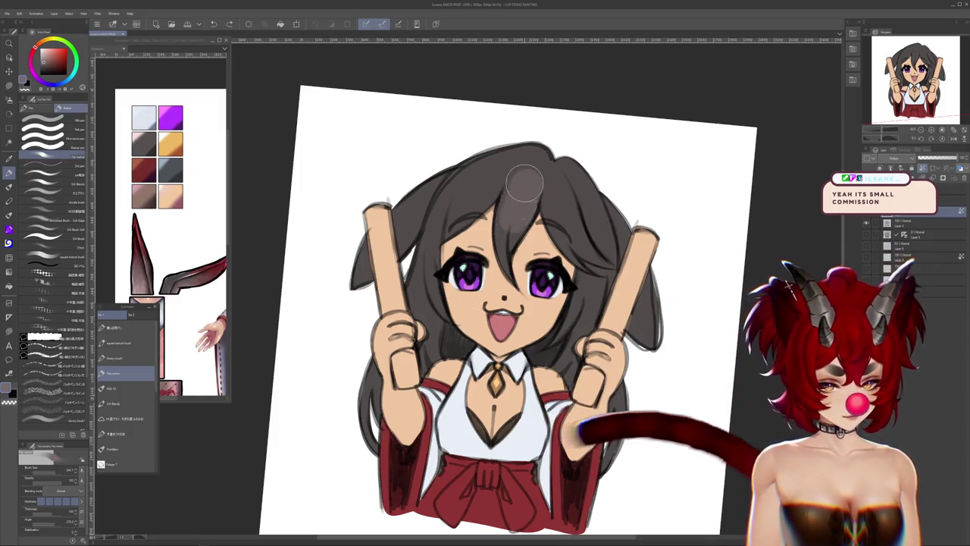
drag(509, 203, 565, 203)
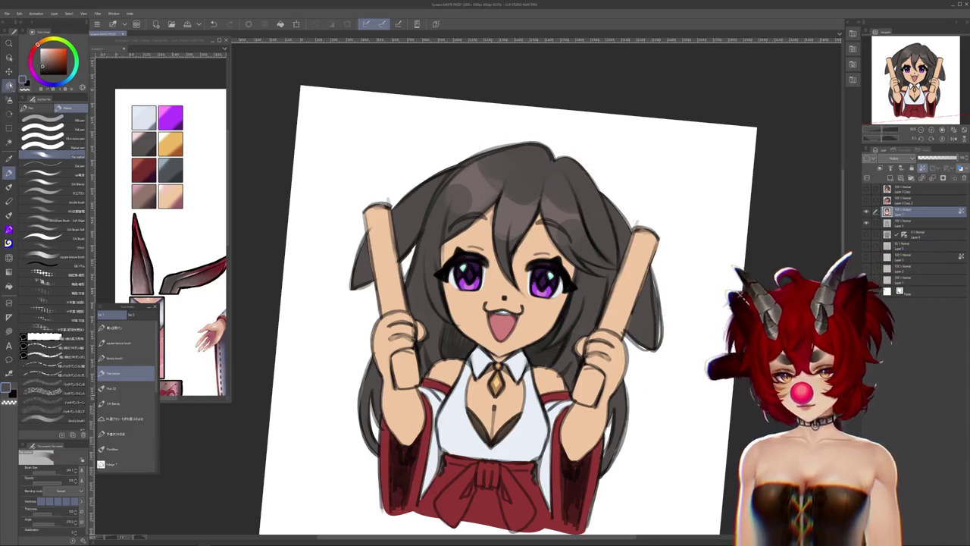
Delete a misplaced red hair streak, draw a longer one, and undo the misses
key(m)
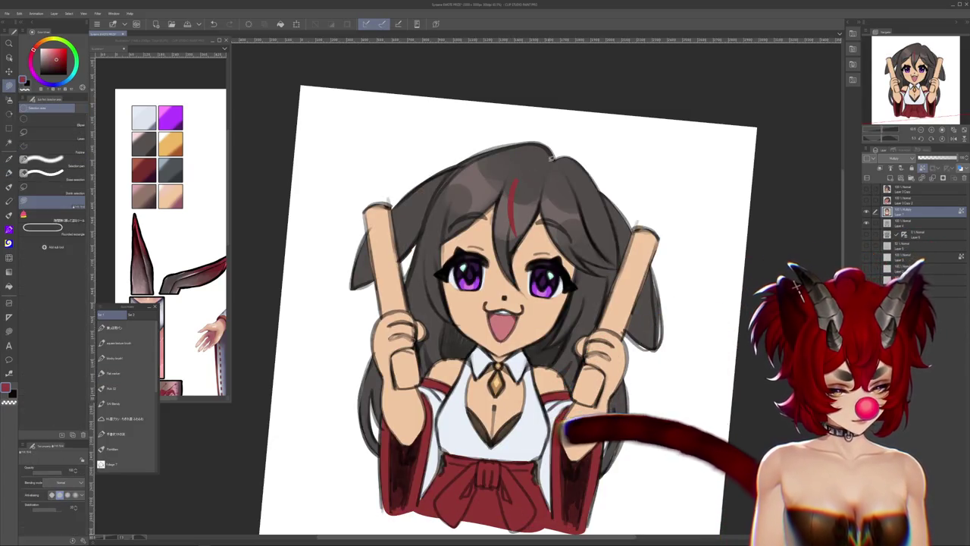
key(Delete)
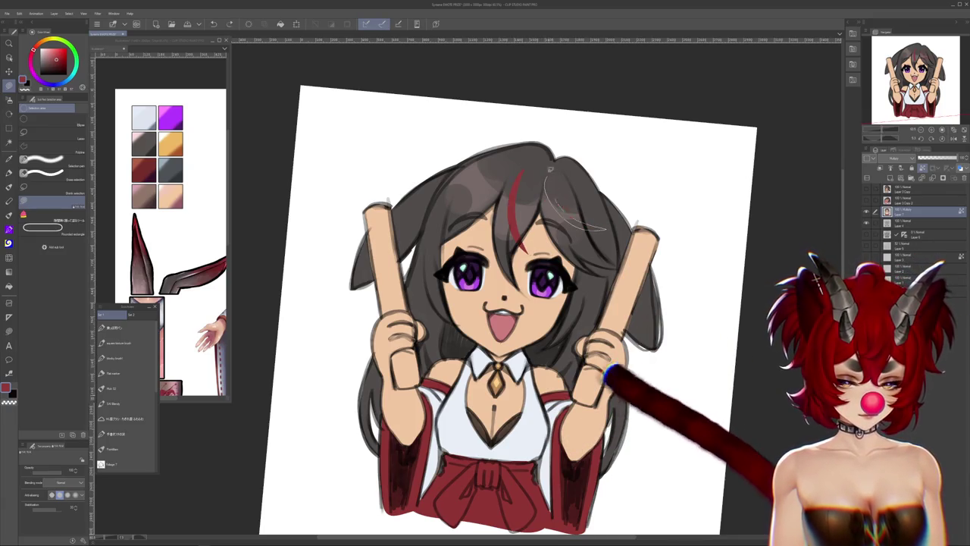
drag(545, 183, 602, 227)
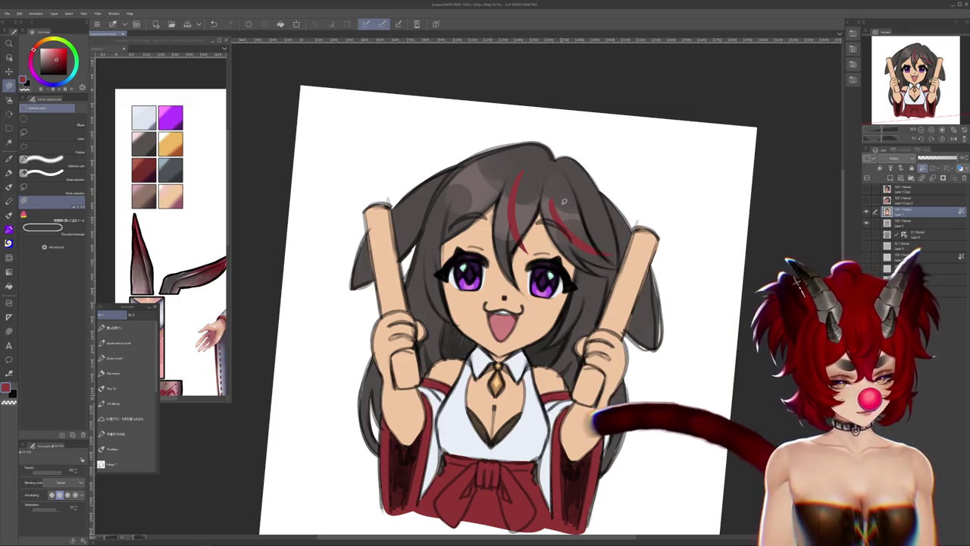
key(ctrl+z)
key(ctrl+z)
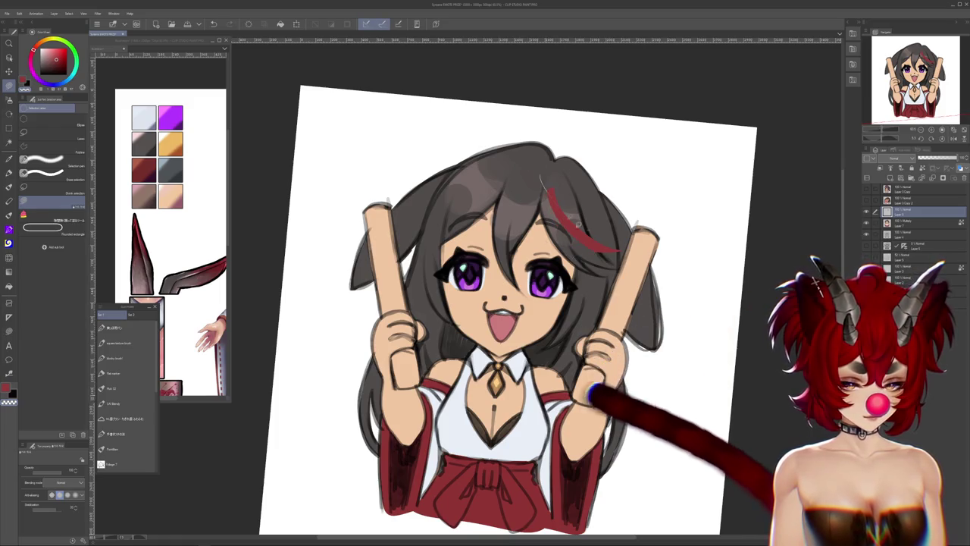
Redraw a red streak up through the hair and return to the main chibi drawing
drag(522, 187, 542, 196)
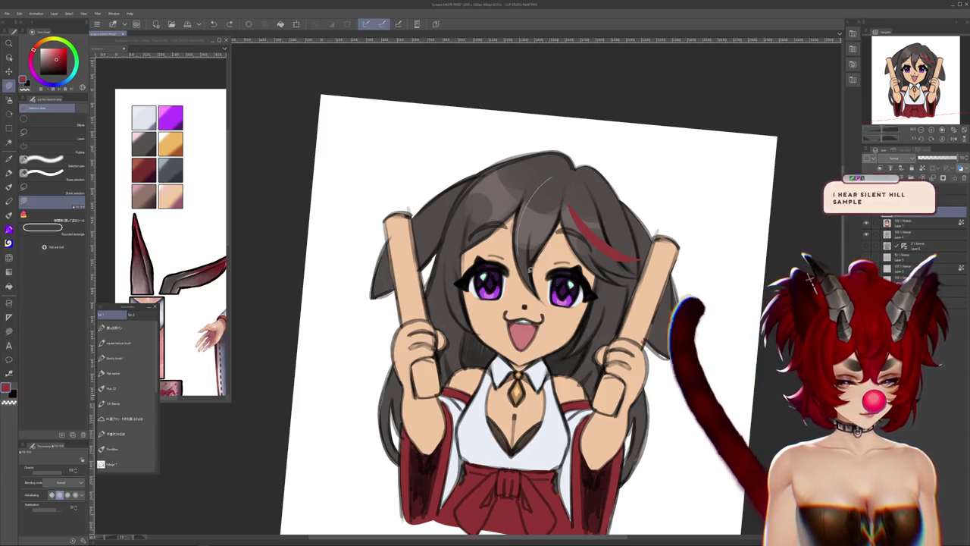
drag(531, 242, 537, 217)
drag(536, 274, 548, 189)
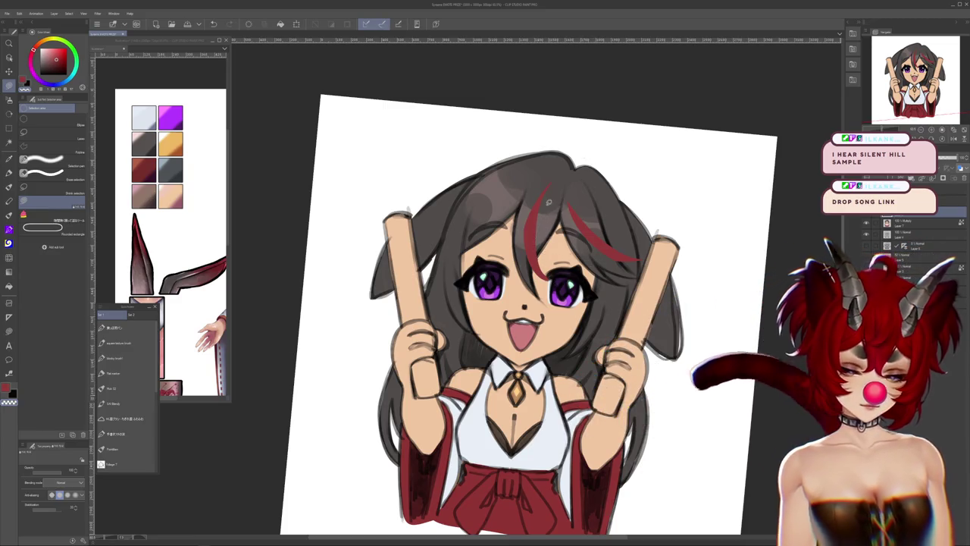
scroll(145, 343, down, 3)
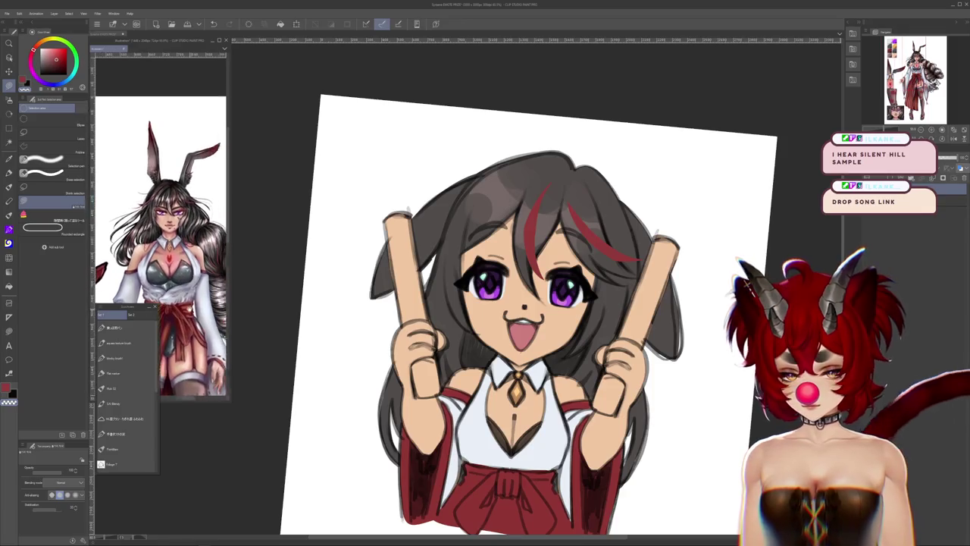
key(ctrl+Tab)
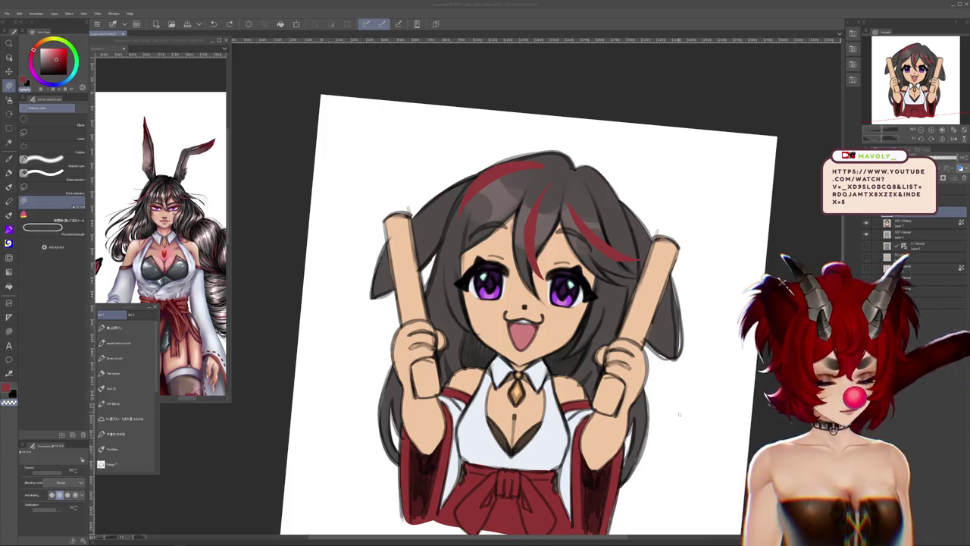
click(9, 173)
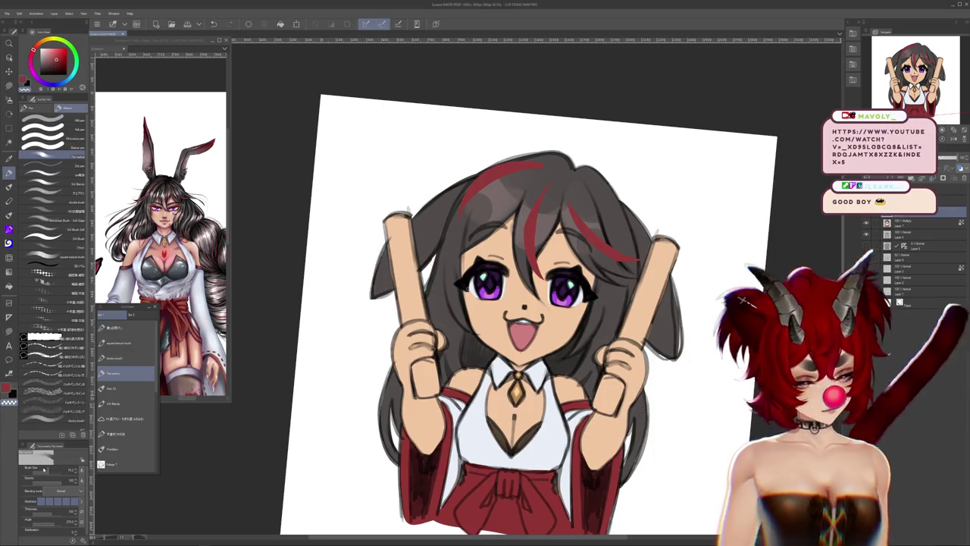
Select the top layer and paint dark red shading inside both floppy ears
click(902, 223)
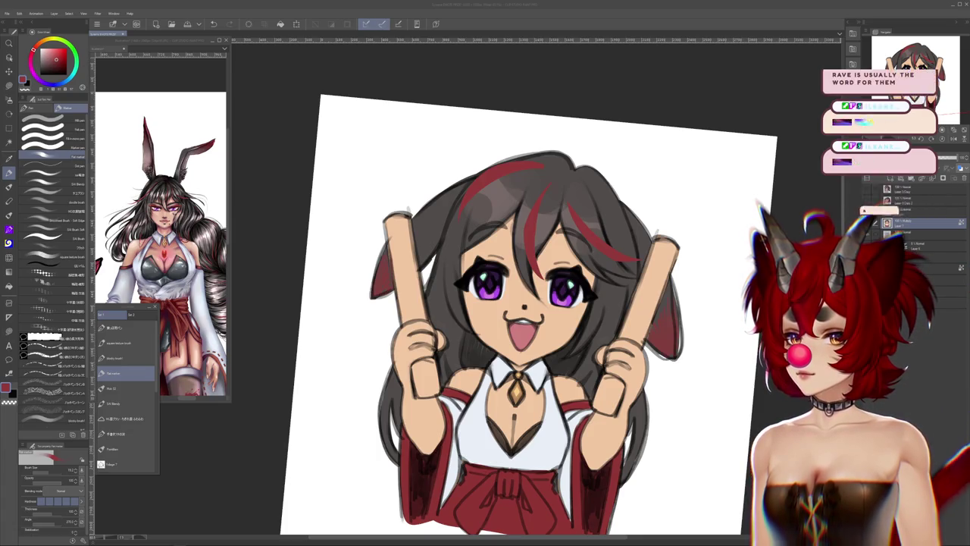
scroll(523, 303, down, 2)
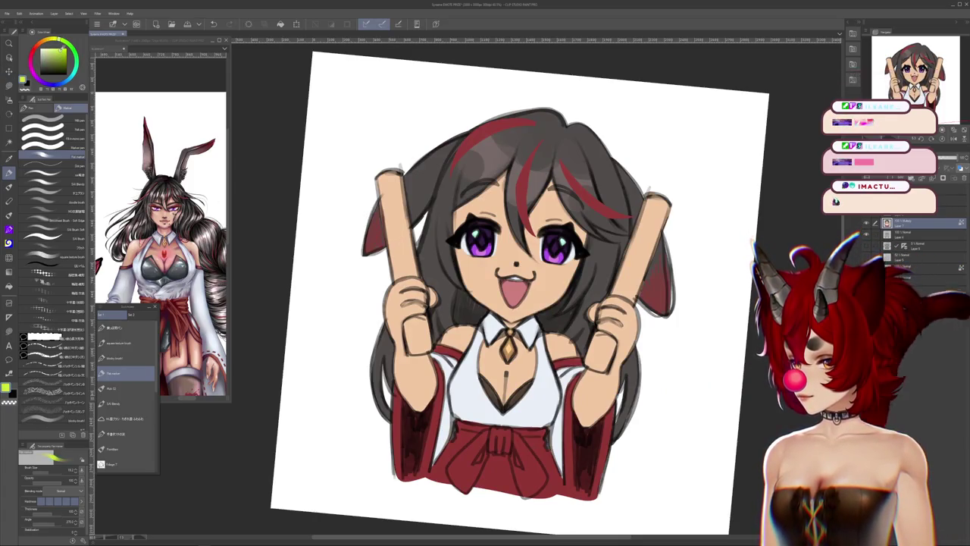
Select each stick and fill the left one yellow-green and the right one teal
key(m)
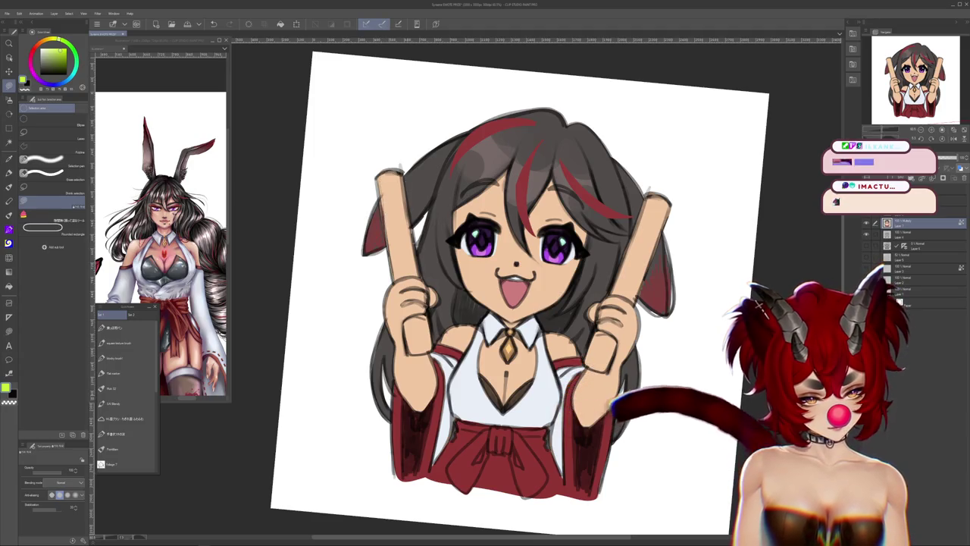
key(alt+Delete)
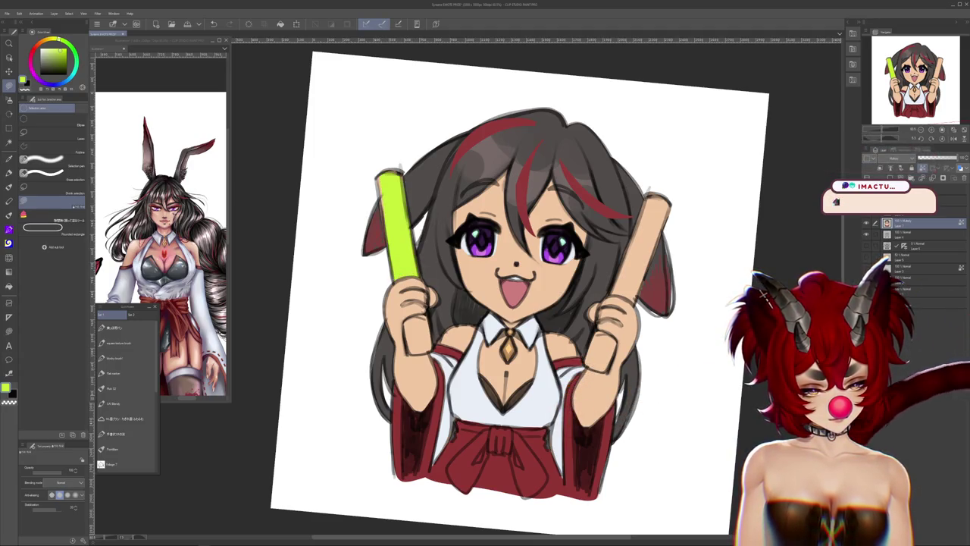
key(alt+Delete)
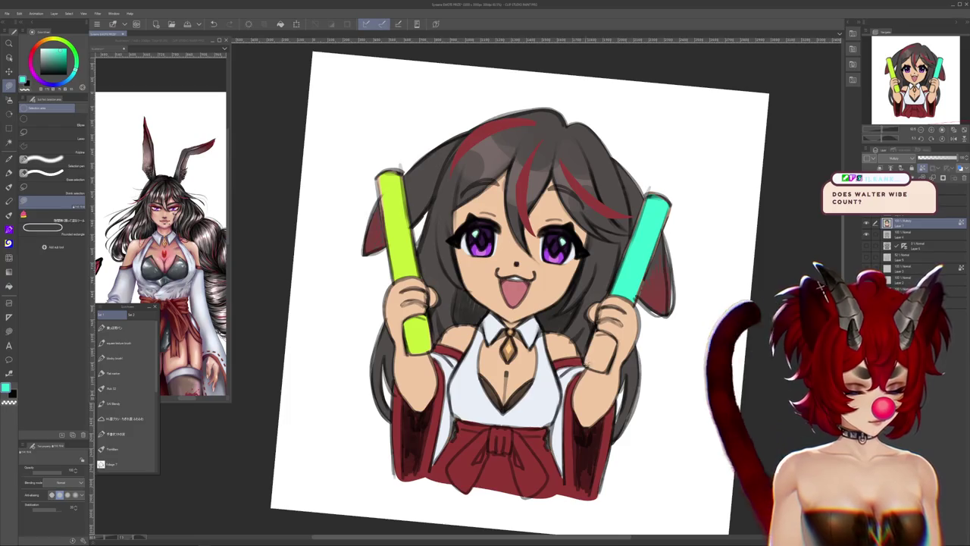
key(alt+Delete)
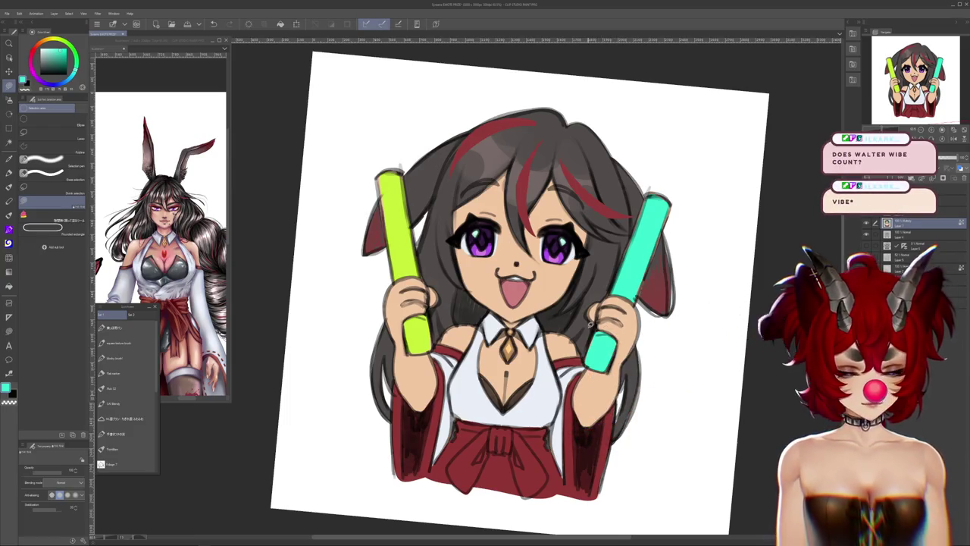
scroll(591, 322, down, 5)
scroll(590, 322, up, 2)
scroll(583, 288, up, 3)
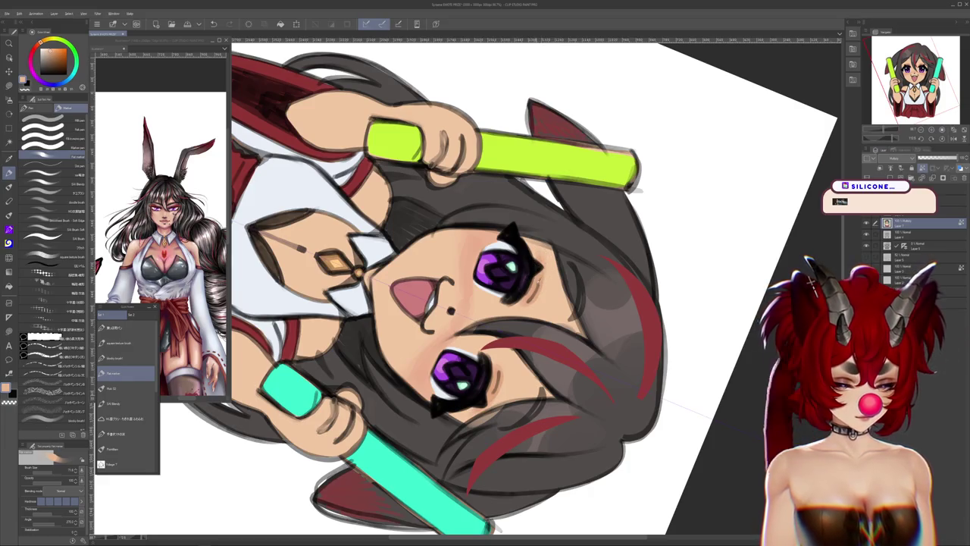
Rotate the canvas nearly upright and merge the current layer into the one below
key(r)
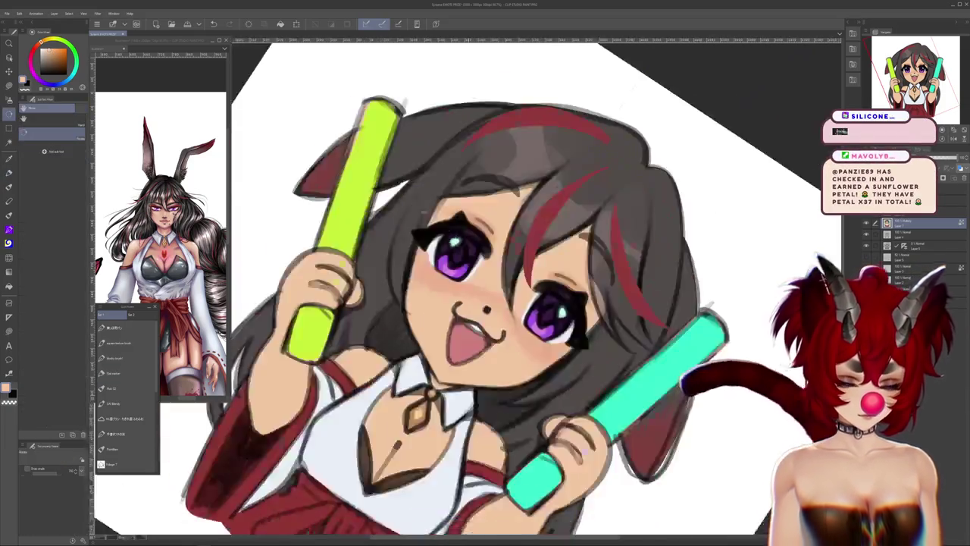
drag(652, 243, 578, 215)
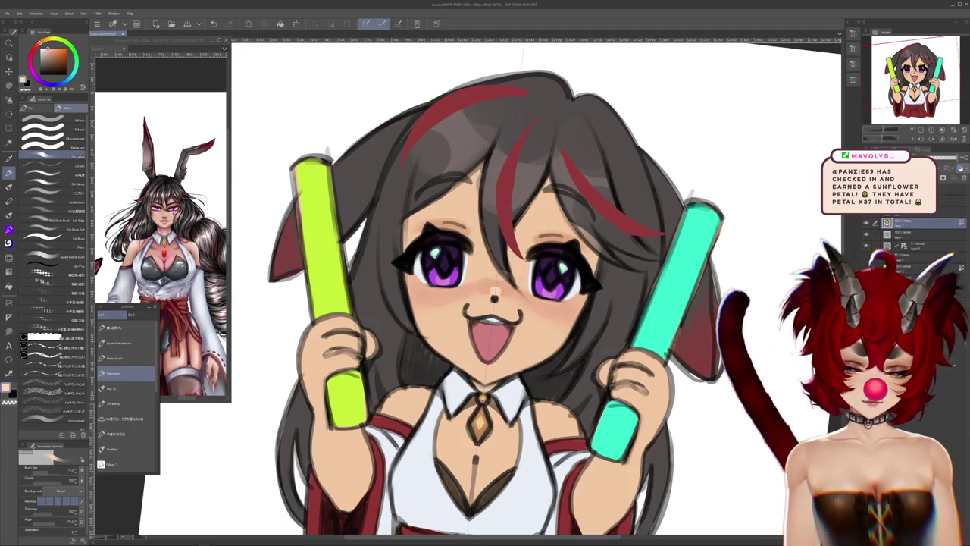
scroll(531, 288, down, 3)
scroll(531, 287, down, 2)
scroll(531, 288, up, 4)
scroll(531, 288, up, 3)
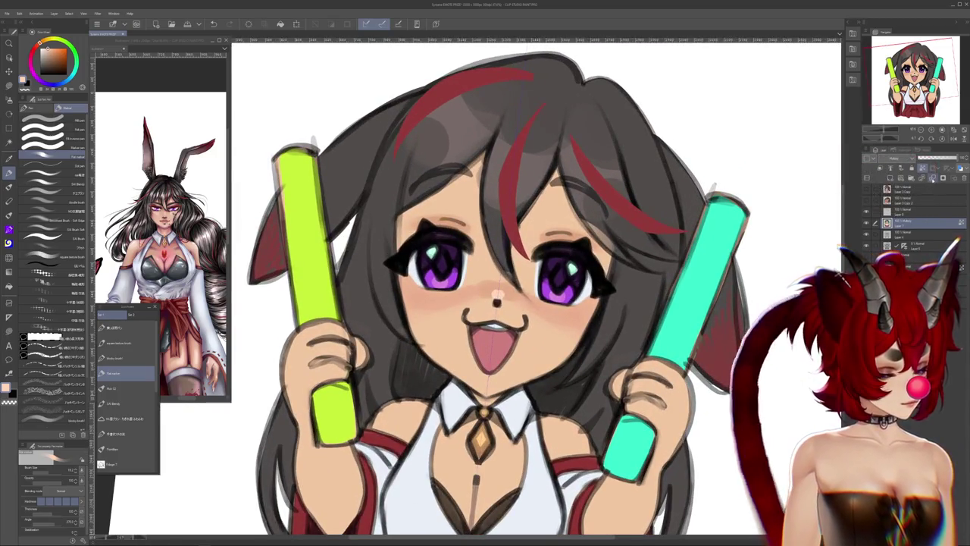
click(932, 177)
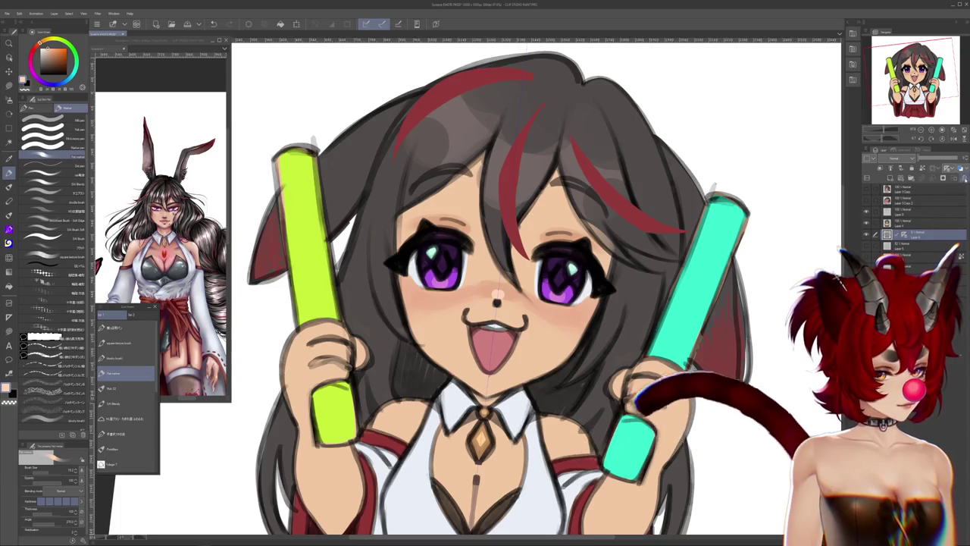
Select the layer above and set the drawing colour to dark purple on the Color Wheel
click(905, 214)
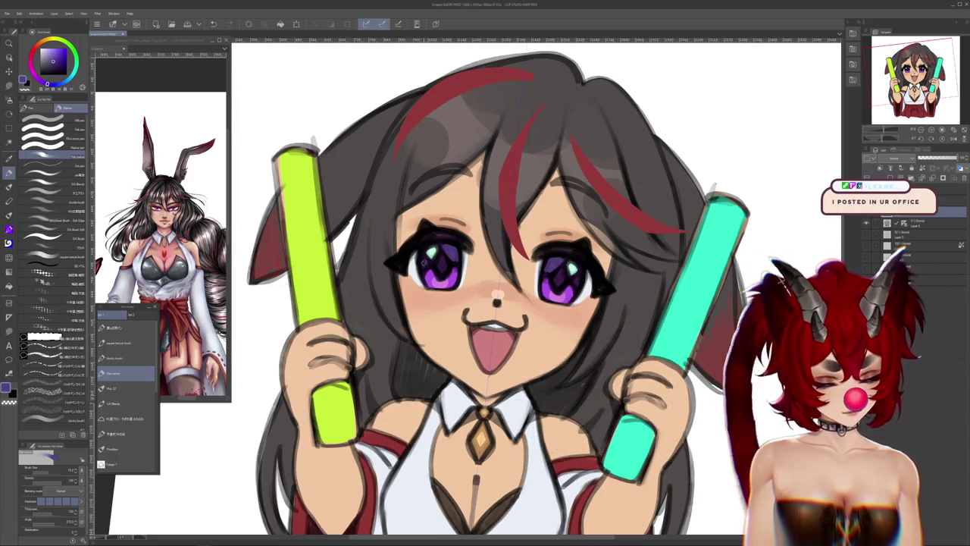
alt+click(427, 233)
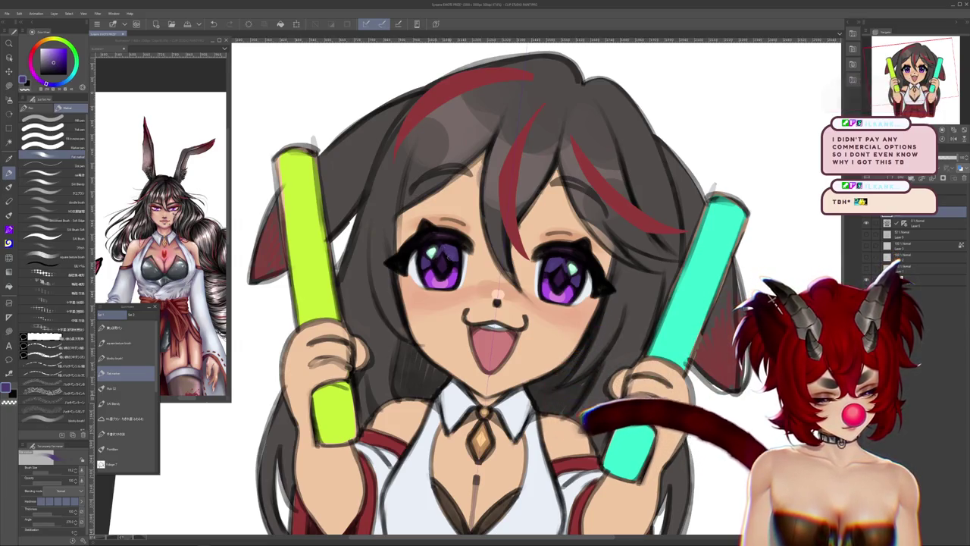
alt+click(436, 262)
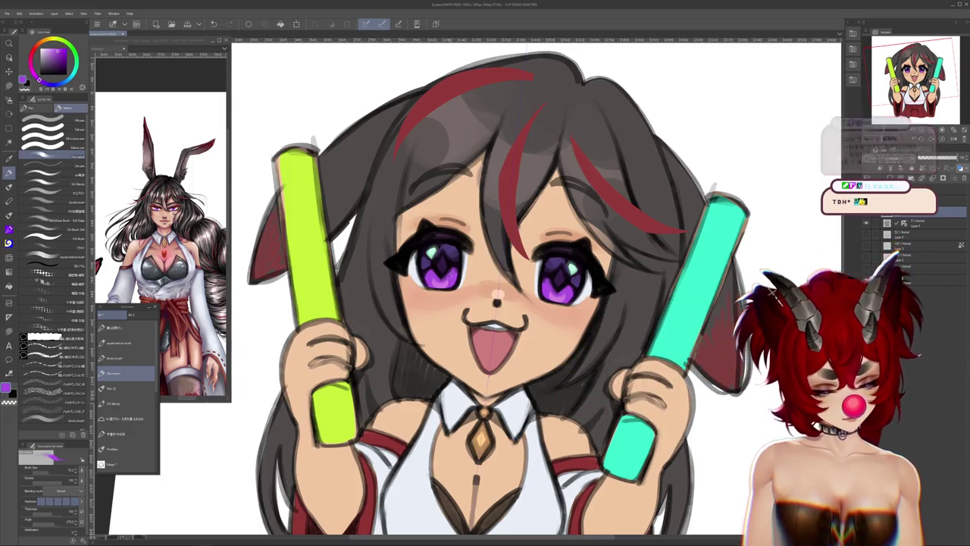
alt+click(439, 264)
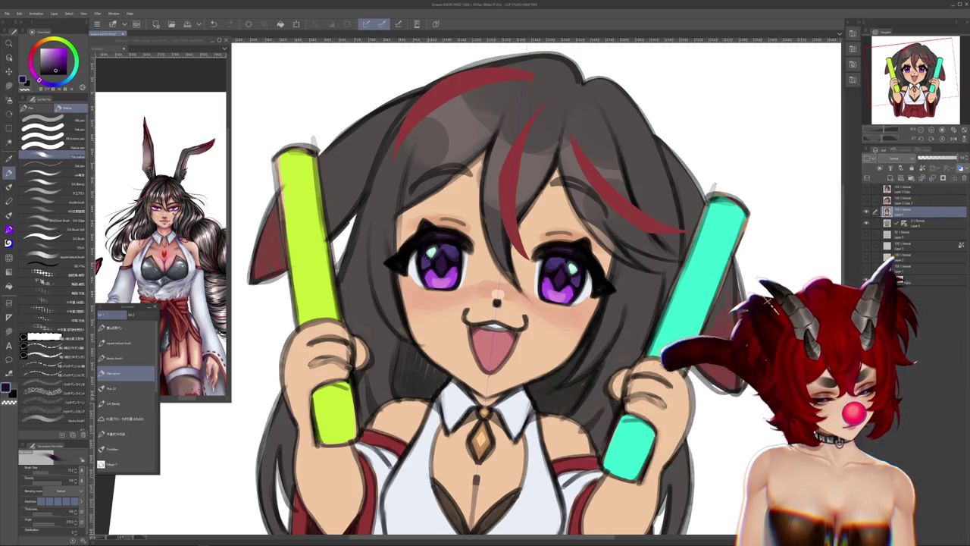
Pan in on the face, pick a warm colour on the Color Wheel, then zoom back out
drag(530, 303, 550, 339)
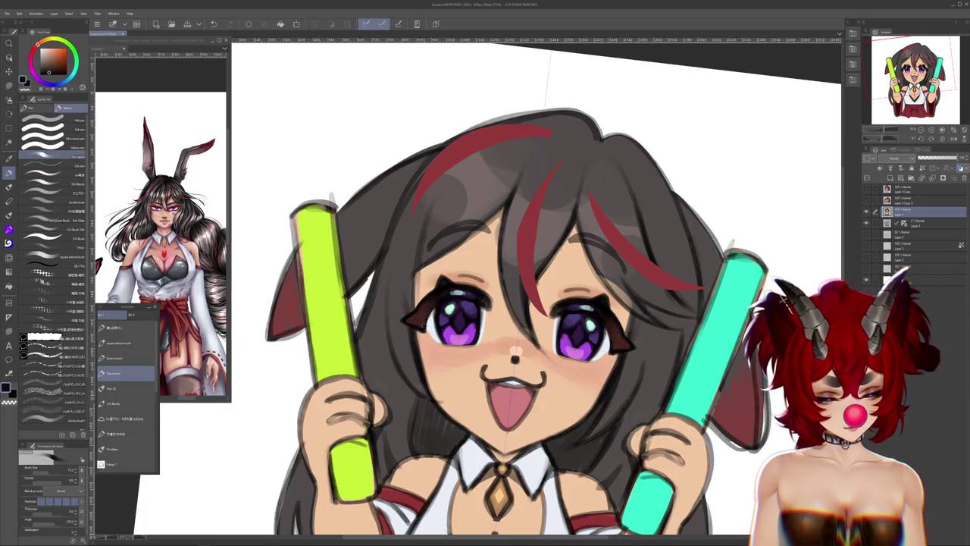
alt+click(450, 288)
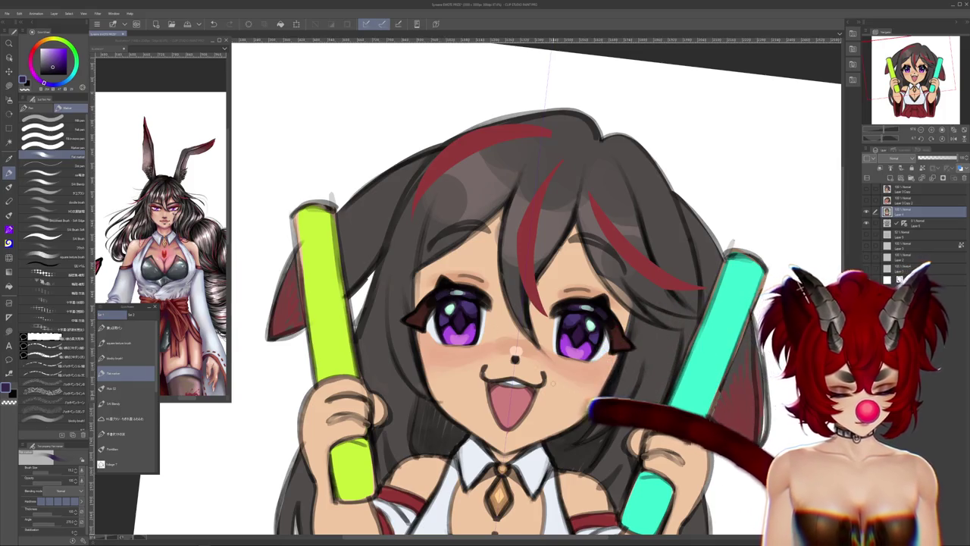
scroll(451, 195, down, 2)
scroll(450, 194, down, 1)
scroll(451, 195, down, 1)
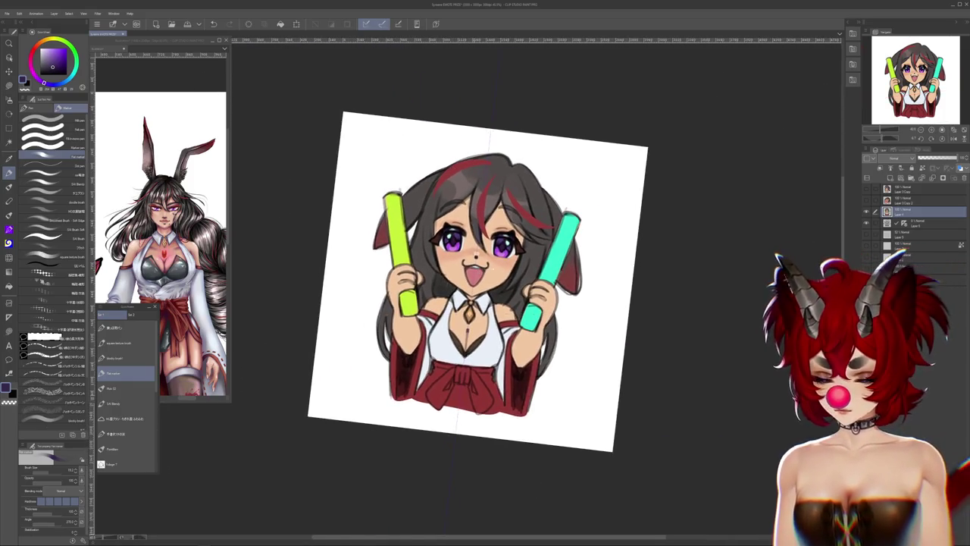
Reset the canvas view rotation to level with Ctrl+0
key(ctrl+0)
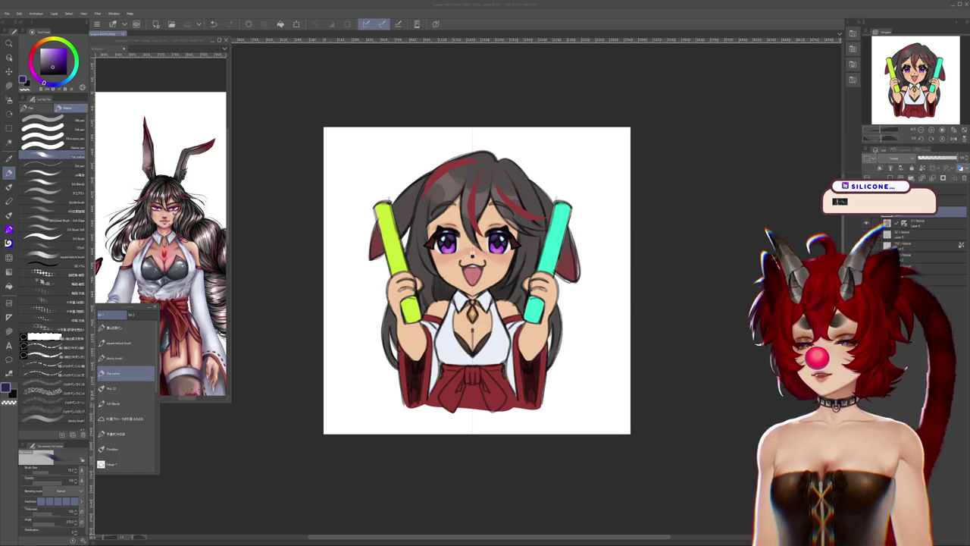
Focus the reference drawing, scroll around it, then close it with Ctrl+W
click(669, 198)
scroll(668, 199, down, 3)
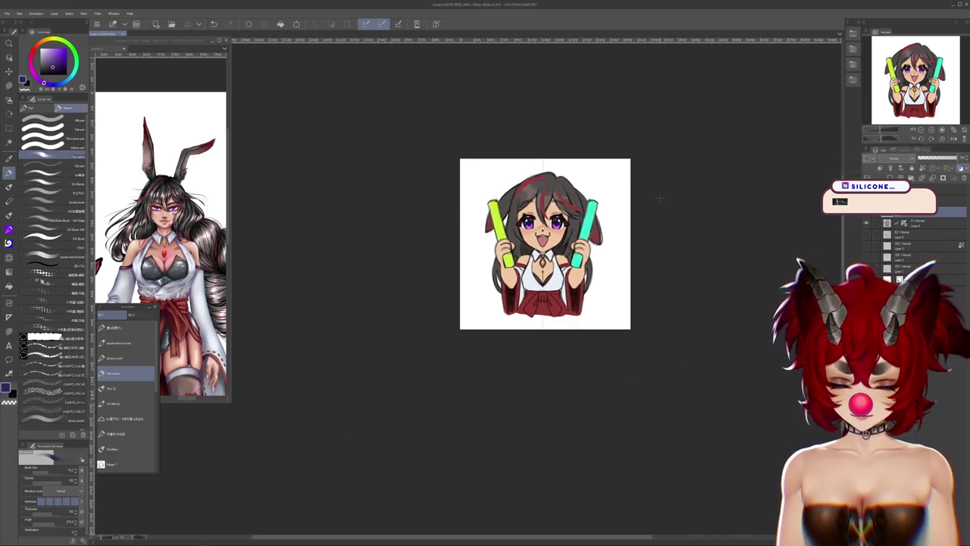
scroll(669, 184, up, 2)
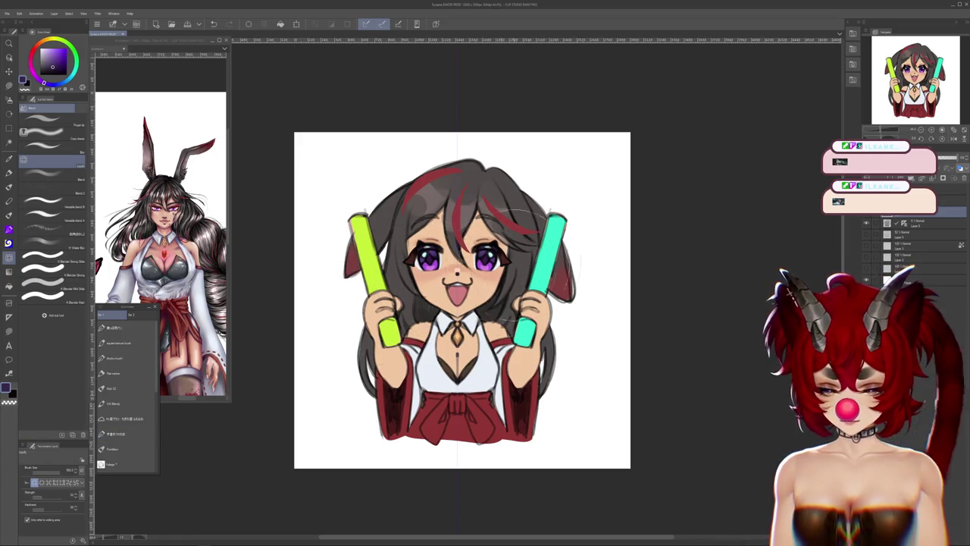
scroll(533, 253, down, 2)
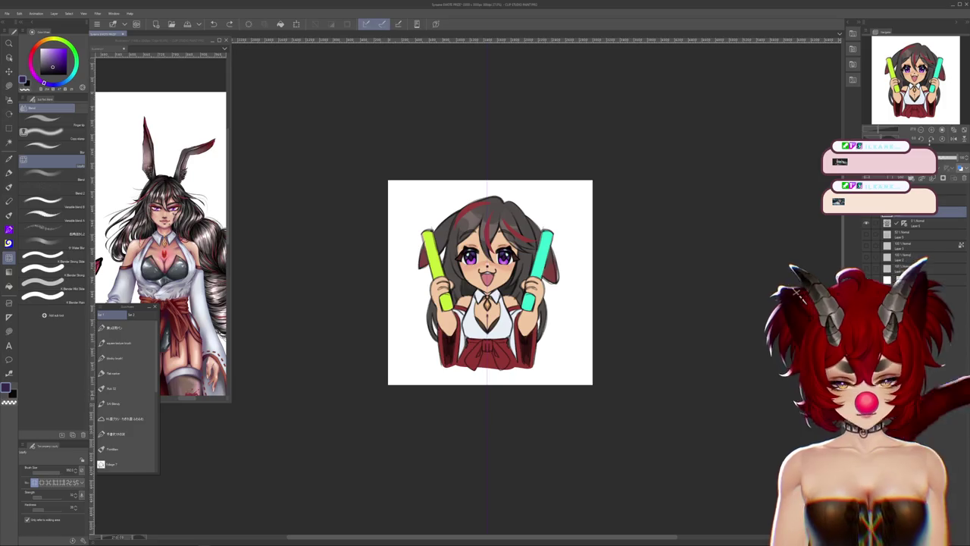
scroll(530, 257, down, 3)
scroll(531, 258, down, 2)
scroll(530, 257, up, 4)
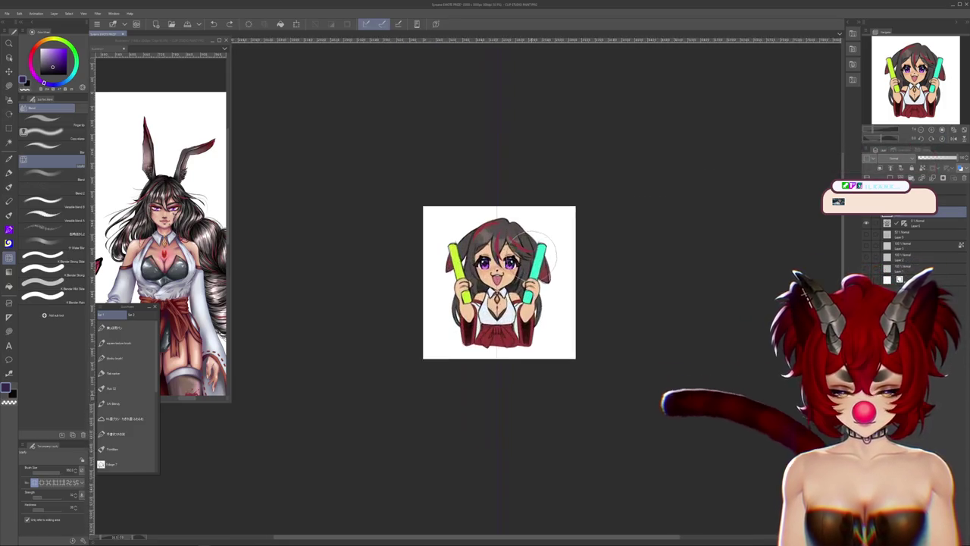
scroll(531, 257, up, 2)
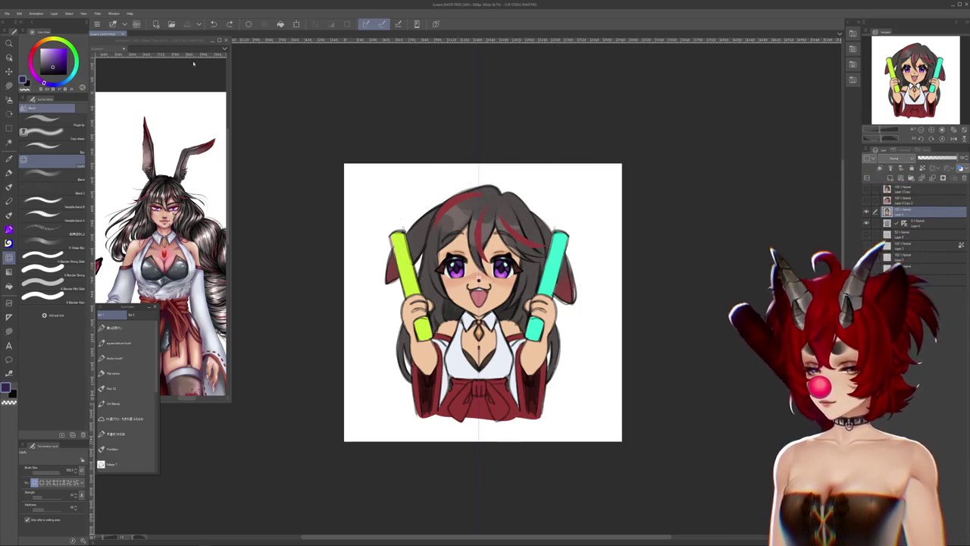
key(ctrl+w)
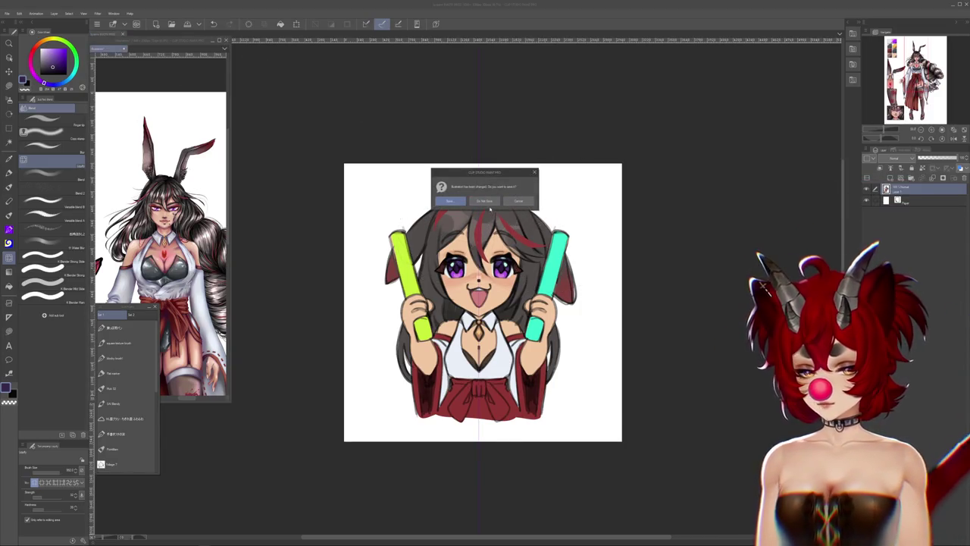
Discard changes to the reference, then close the chibi artwork's canvas tab
click(485, 202)
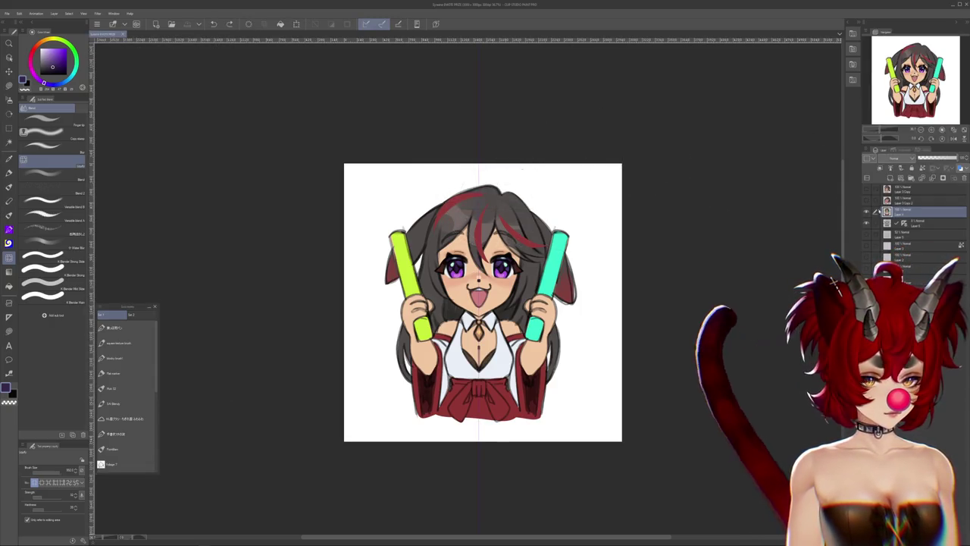
click(122, 34)
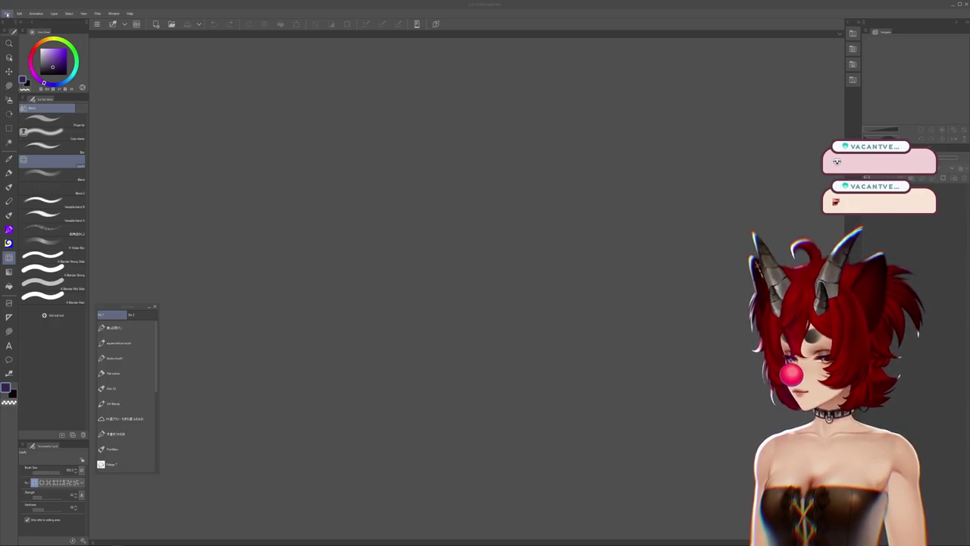
Create a new blank canvas with the default settings
click(8, 13)
click(17, 20)
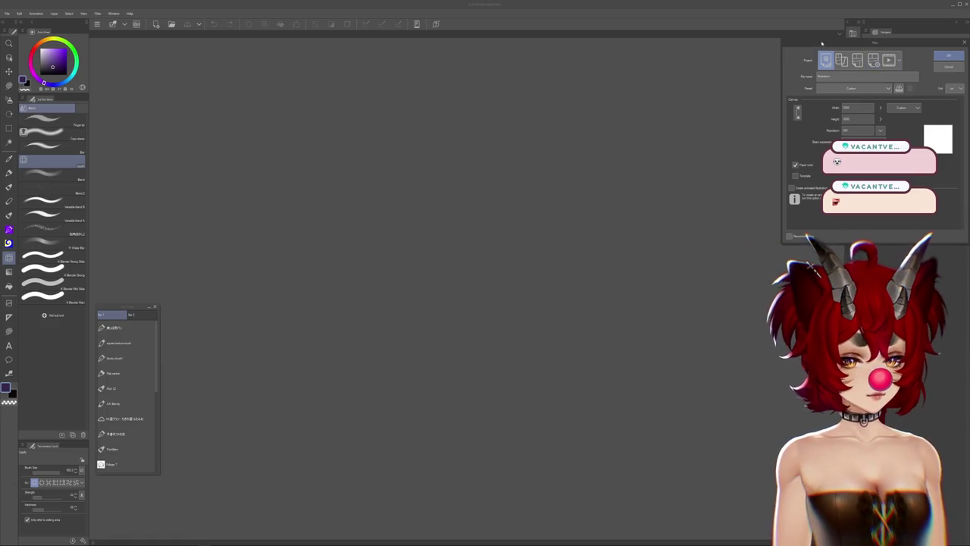
key(Return)
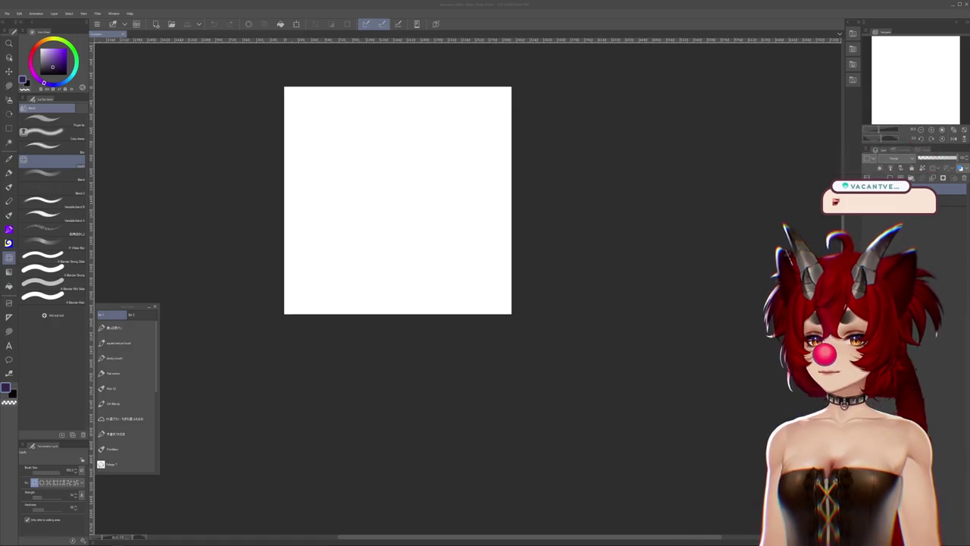
Paste the flexing creature bust and move it up to the canvas top
key(ctrl+v)
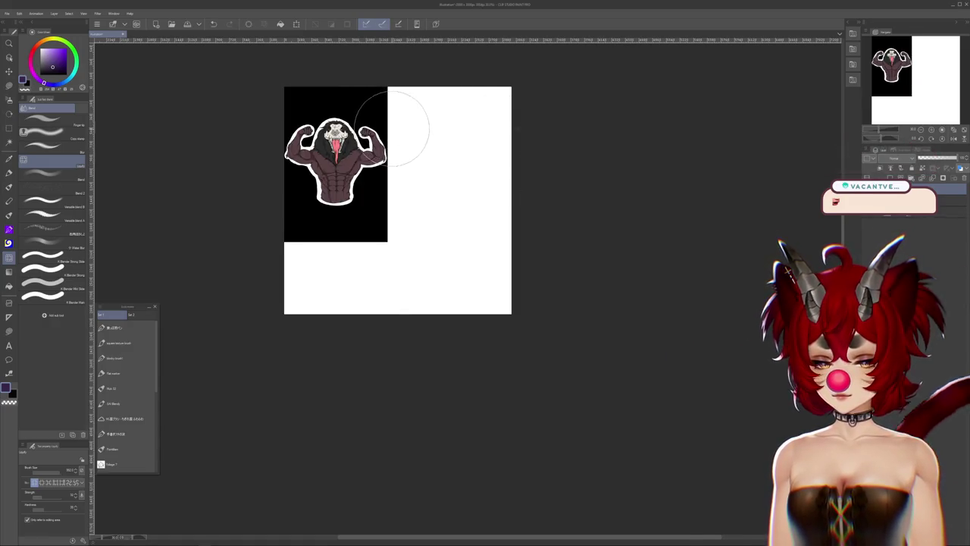
key(ctrl+t)
drag(336, 175, 336, 145)
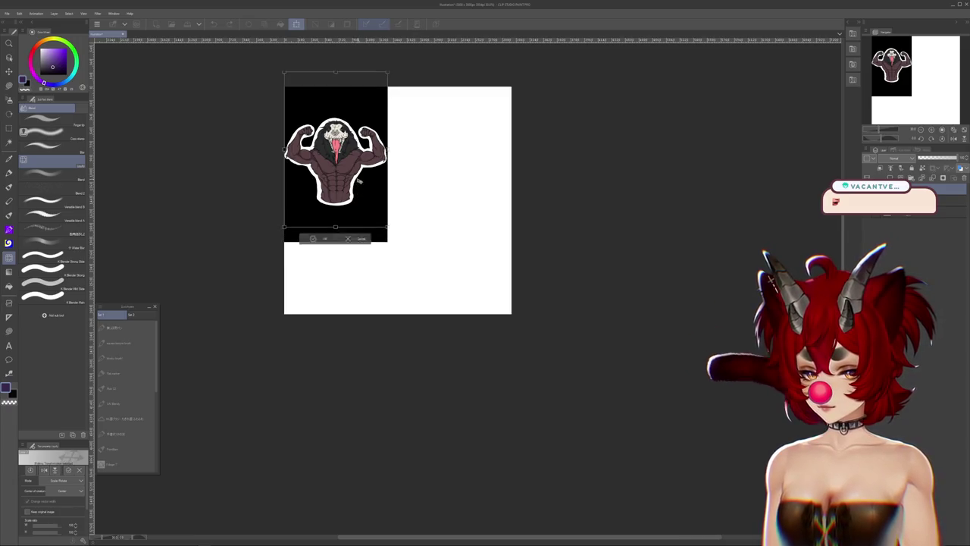
click(324, 225)
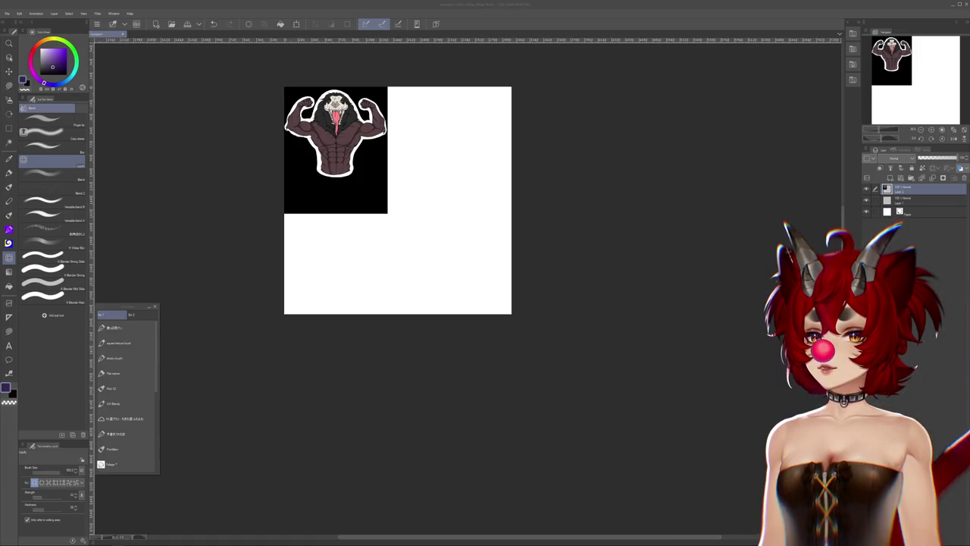
key(ctrl+v)
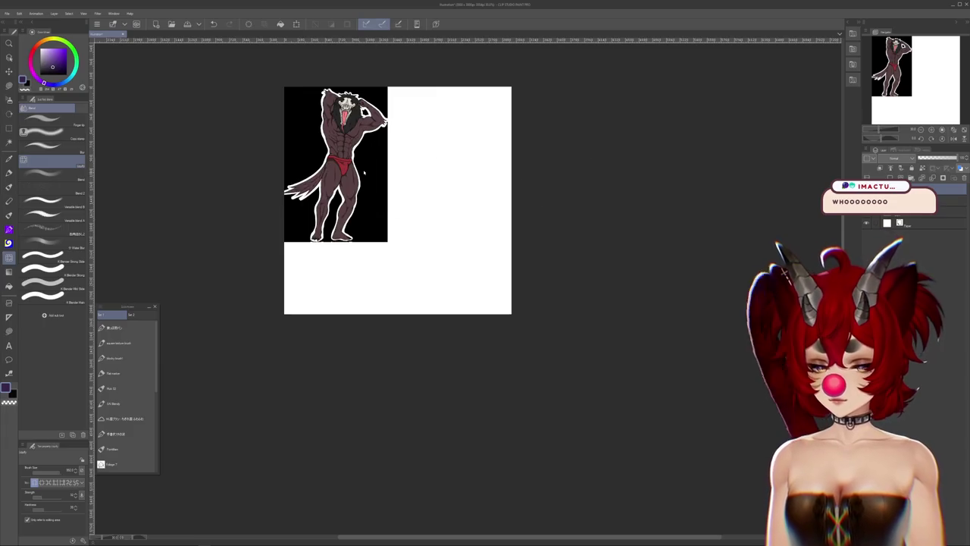
Move the pasted full-body creature image to the right of the bust
key(ctrl+t)
drag(351, 176, 452, 177)
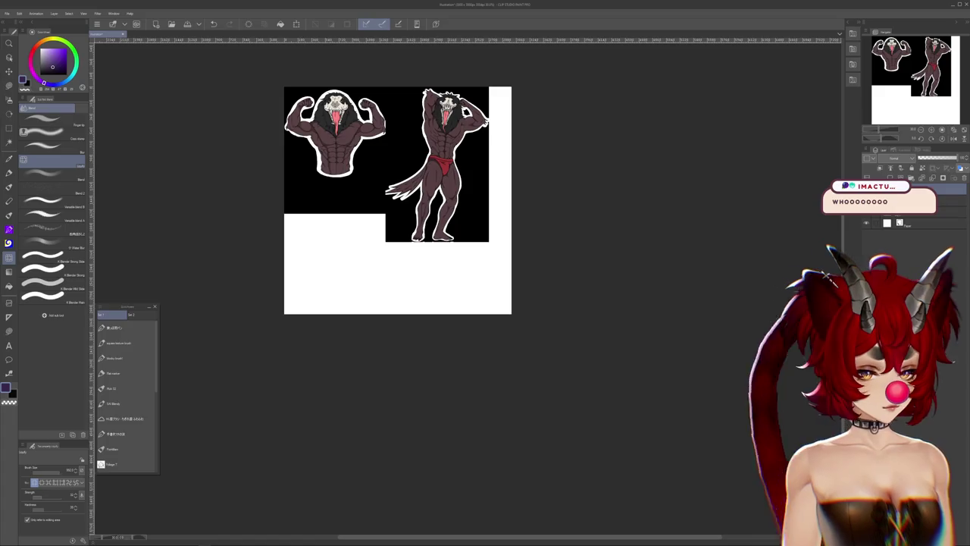
drag(408, 189, 401, 189)
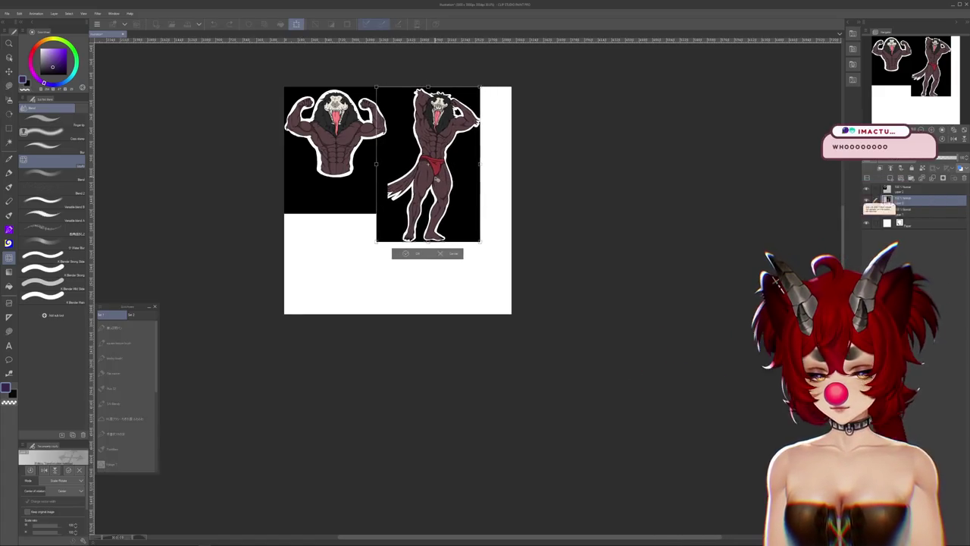
key(Return)
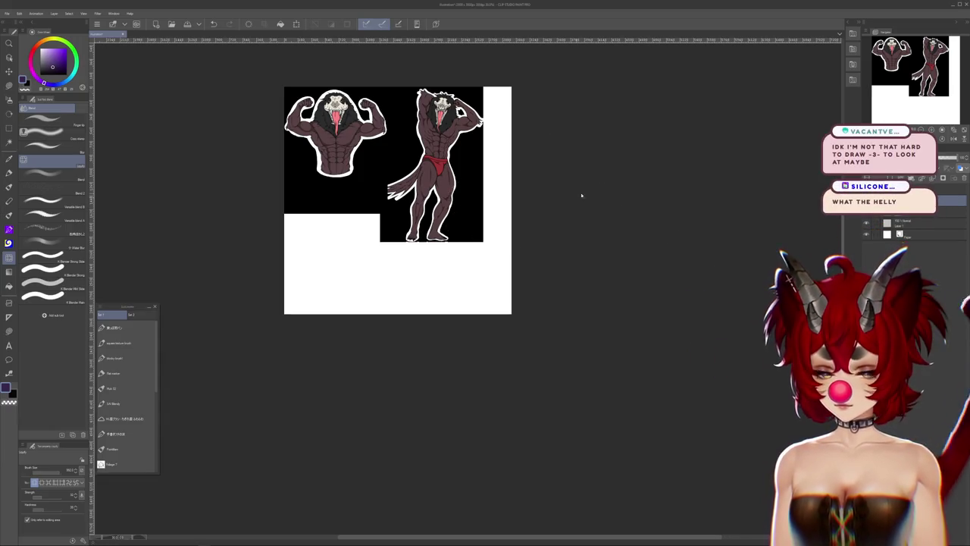
Paste the forest photo at the lower left and rectangle-select the black area above it
key(Return)
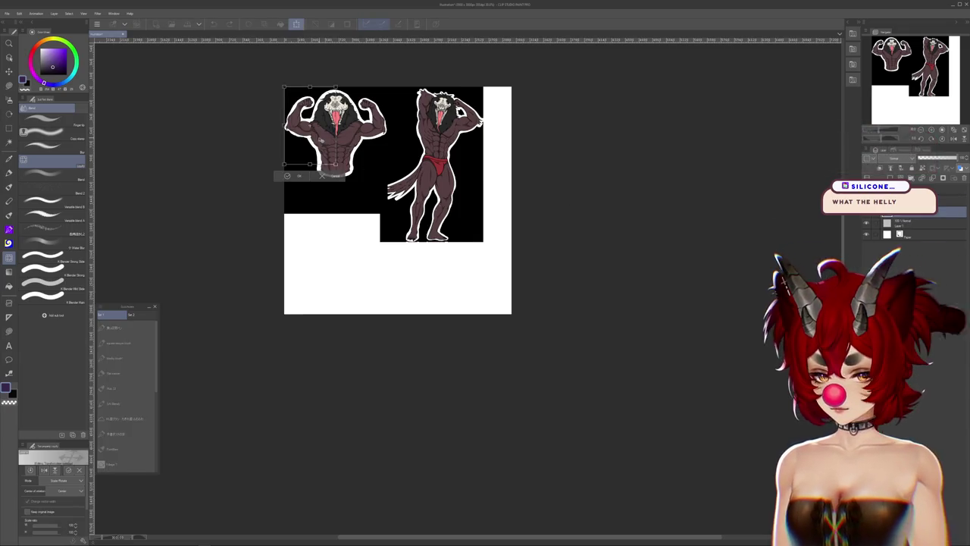
key(ctrl+v)
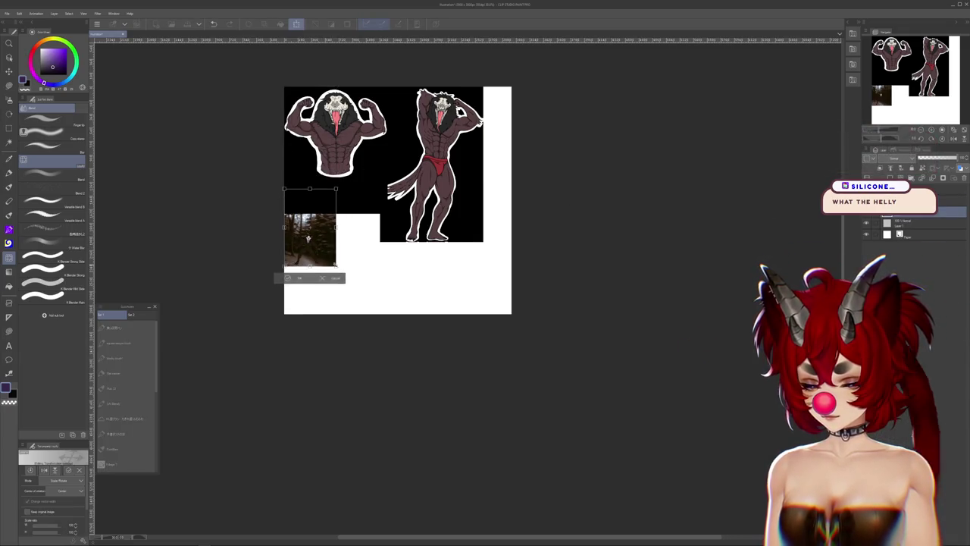
key(Return)
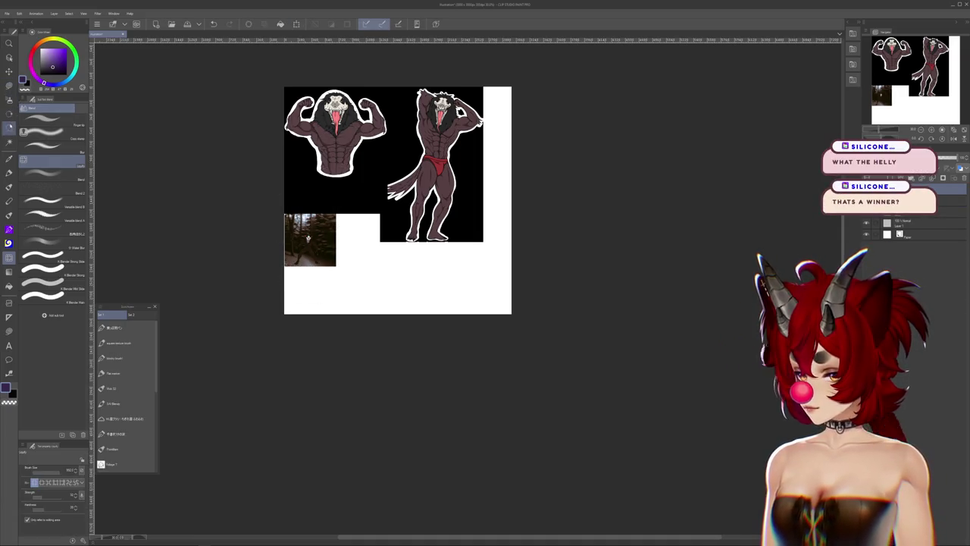
key(m)
drag(491, 177, 490, 177)
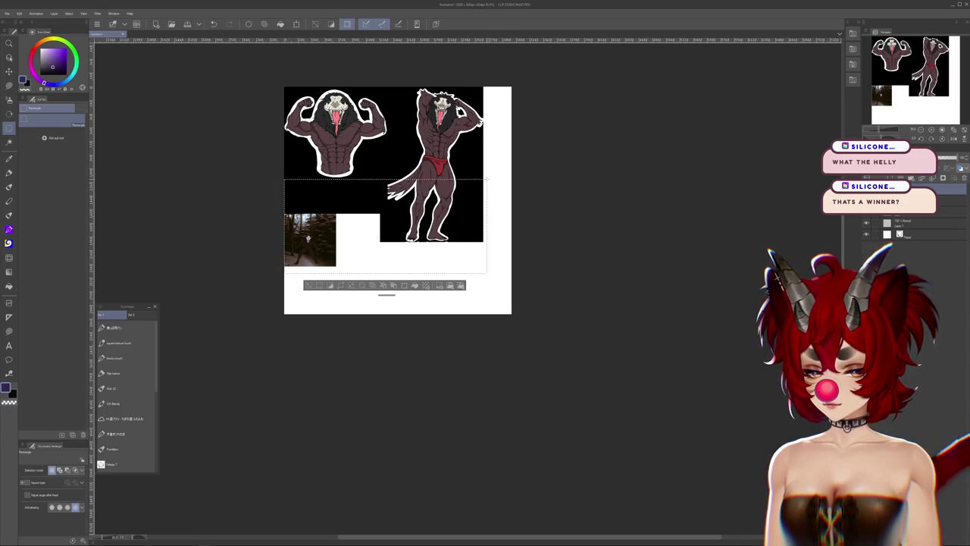
Delete the stray black area and shrink the bust toward the top-left
key(Delete)
drag(388, 88, 482, 243)
key(ctrl+d)
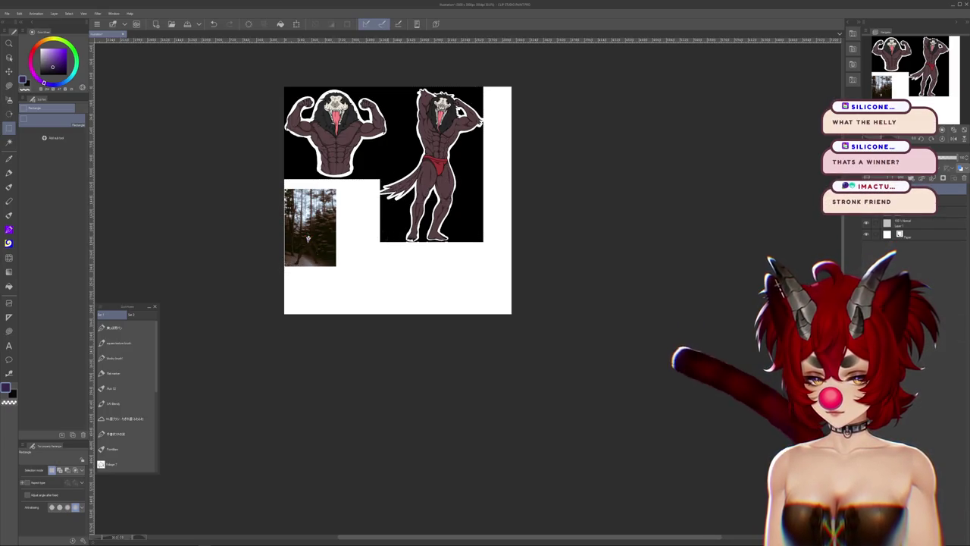
key(ctrl+t)
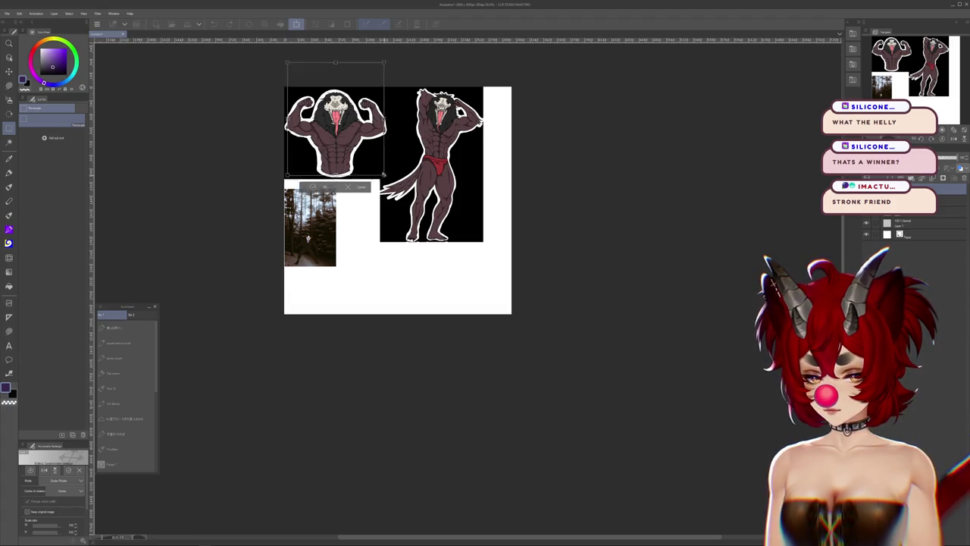
drag(384, 175, 353, 153)
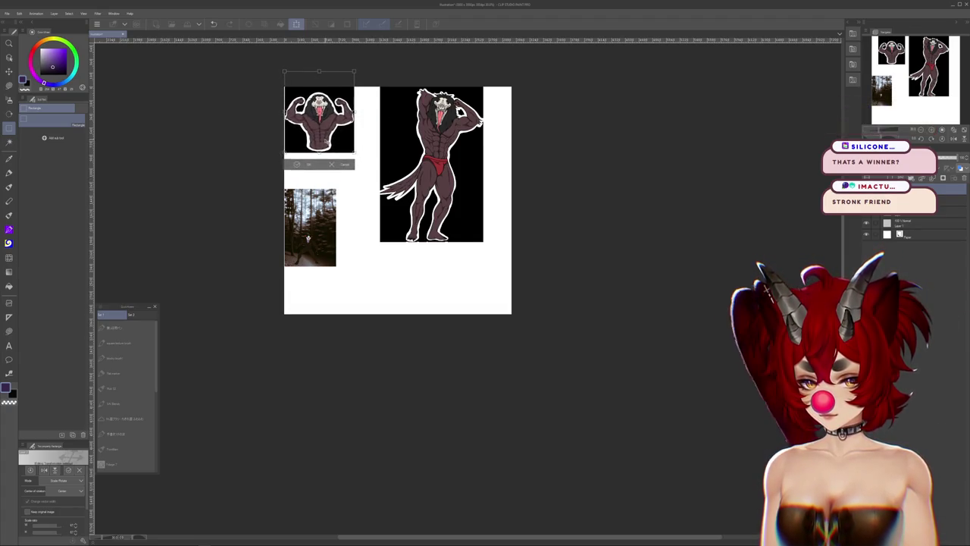
key(Return)
Move the forest photo up under the bust and shrink the full-body creature beside it
key(ctrl+t)
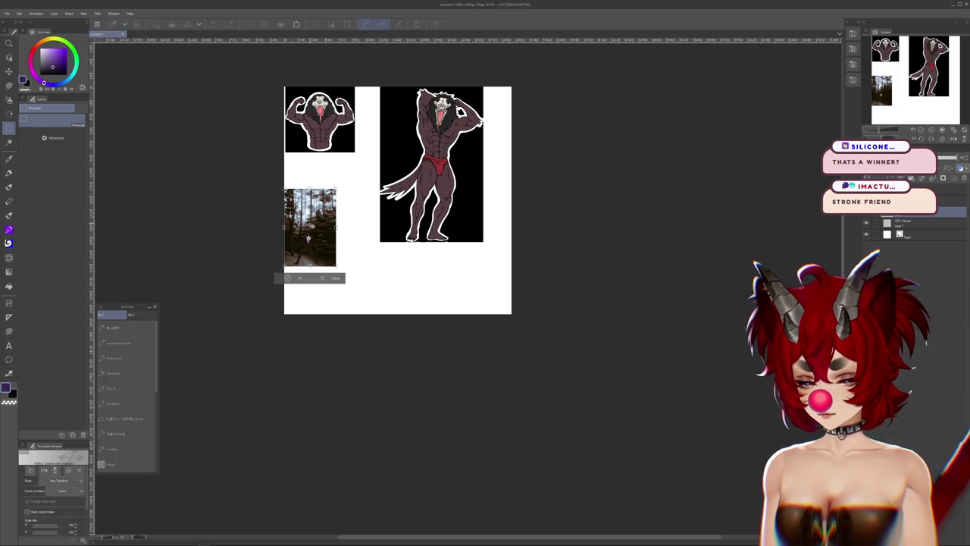
drag(307, 228, 310, 191)
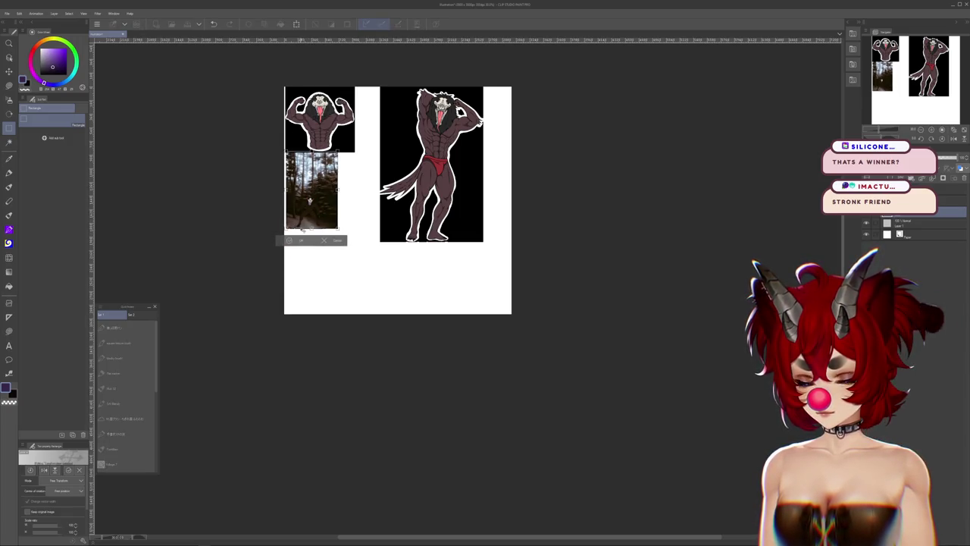
key(Return)
key(ctrl+t)
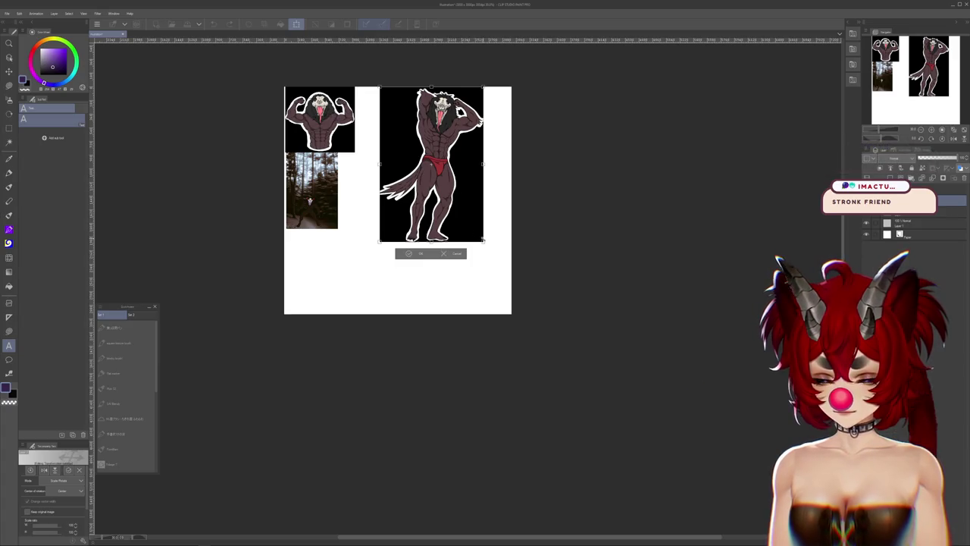
drag(482, 240, 461, 218)
drag(431, 169, 376, 176)
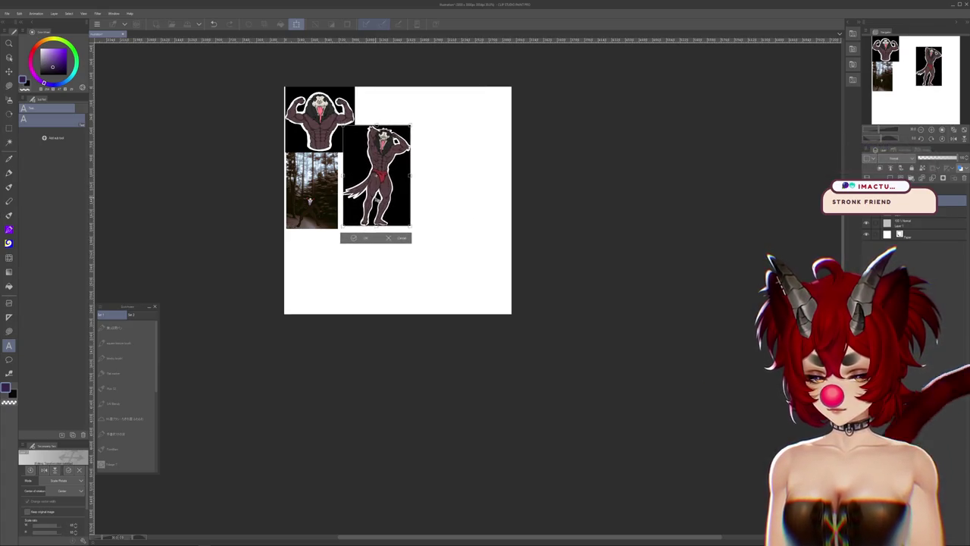
key(Return)
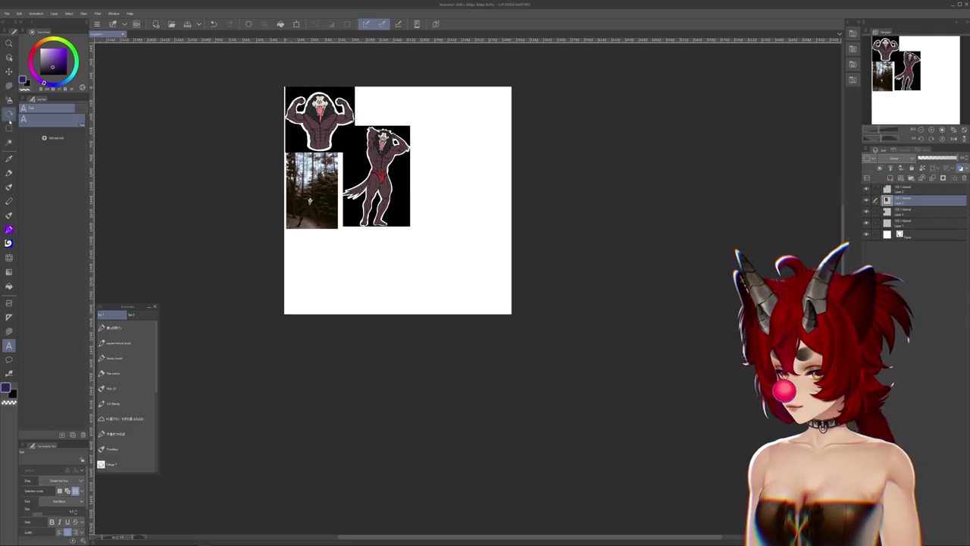
Marquee-select all three images and crop the canvas to that selection
click(9, 122)
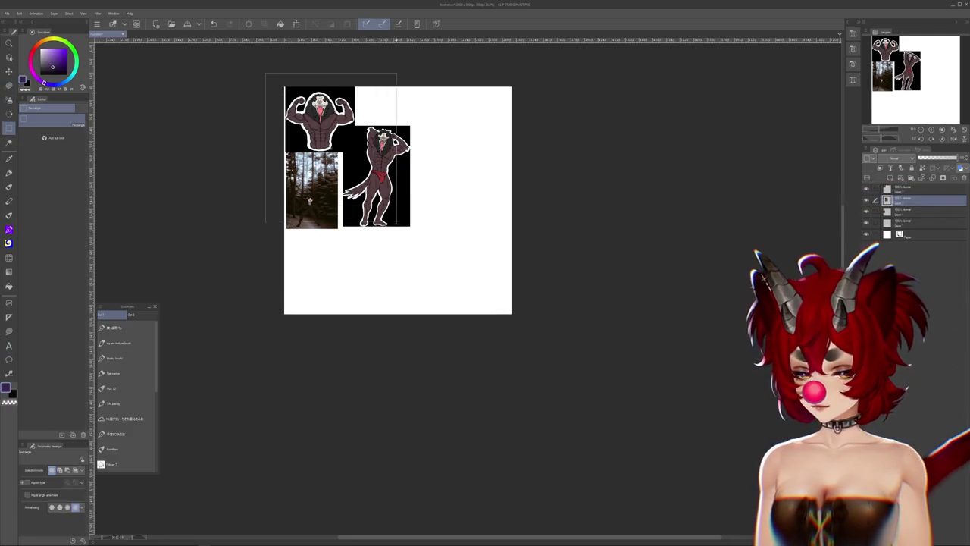
drag(265, 73, 412, 233)
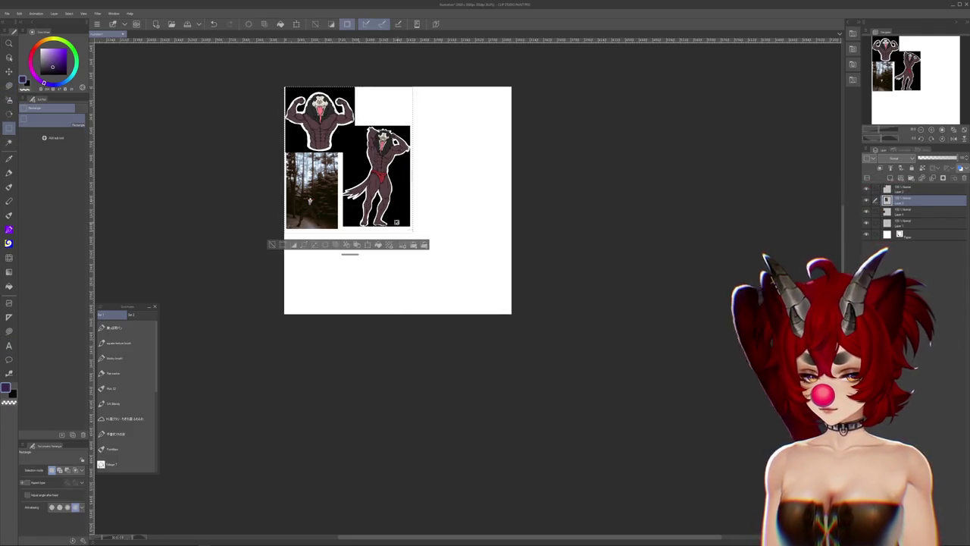
click(19, 13)
click(45, 215)
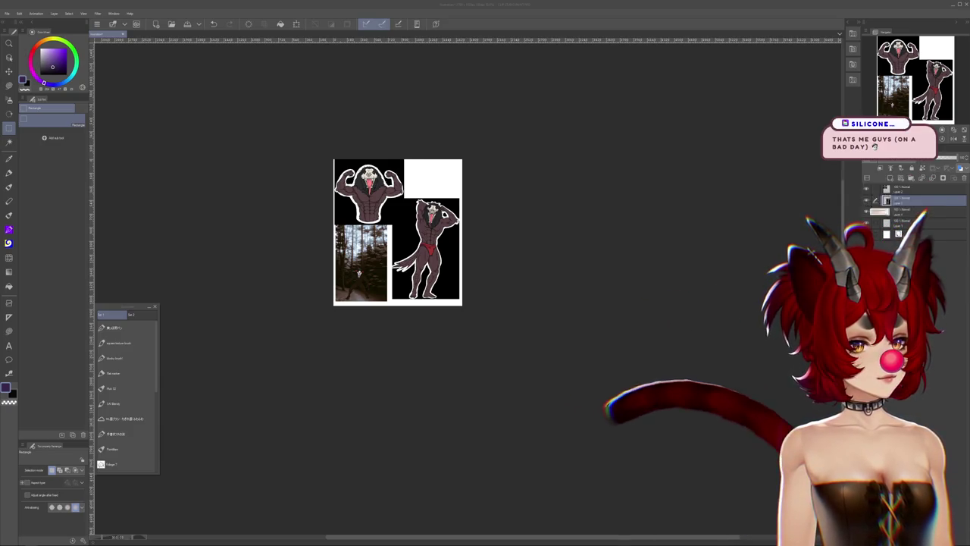
Add a new layer, move the video browser window off the canvas, and paste the skull image
key(ctrl+shift+n)
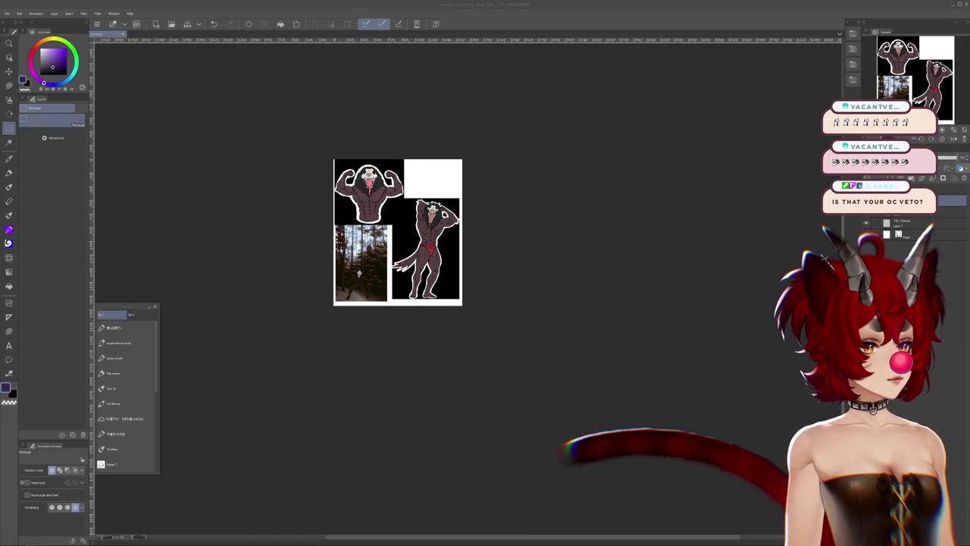
key(alt+Tab)
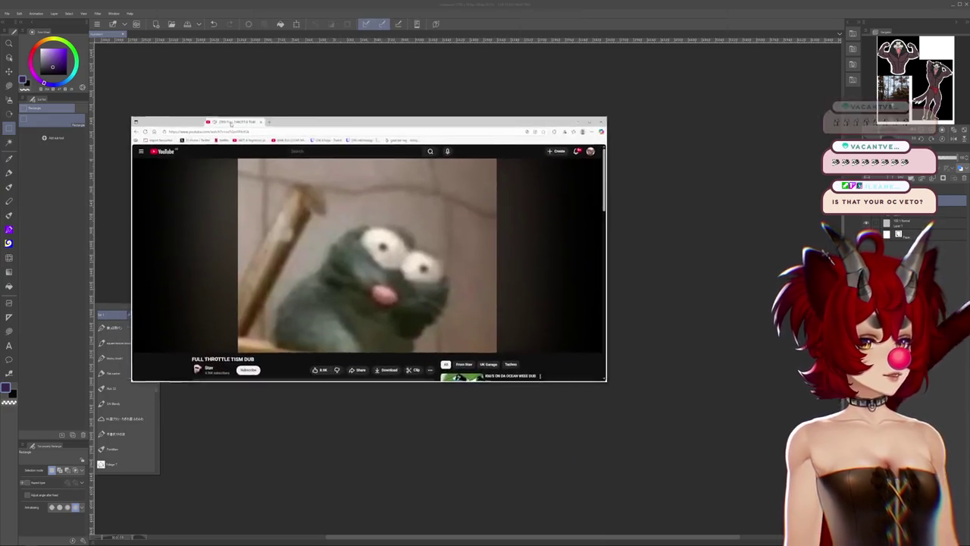
drag(230, 124, 281, 114)
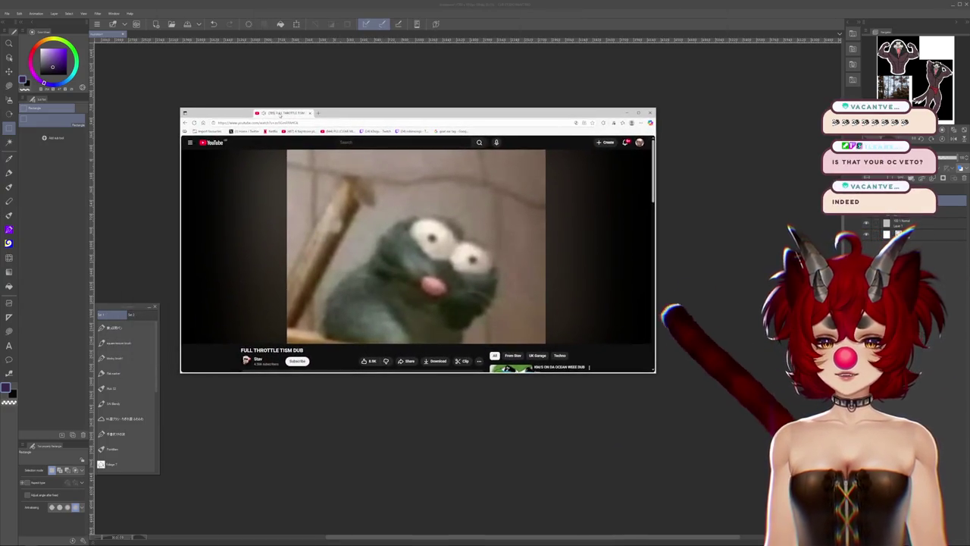
drag(281, 113, 969, 0)
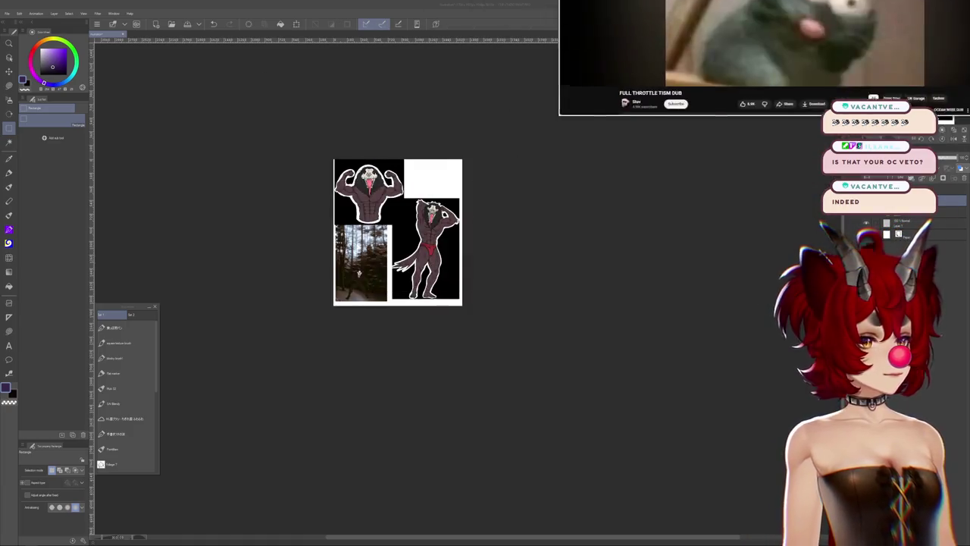
key(ctrl+v)
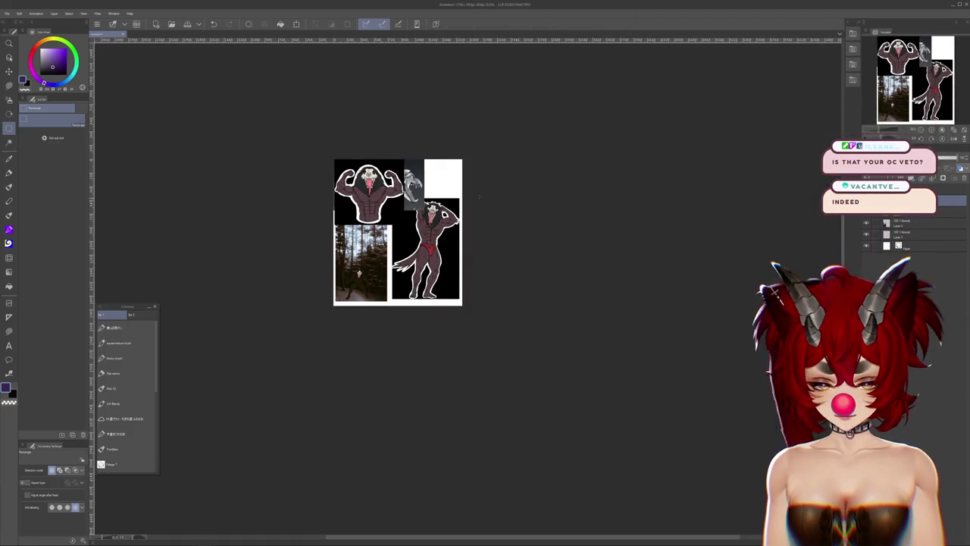
Scale the pasted three-skull image so all three skulls show
key(ctrl+t)
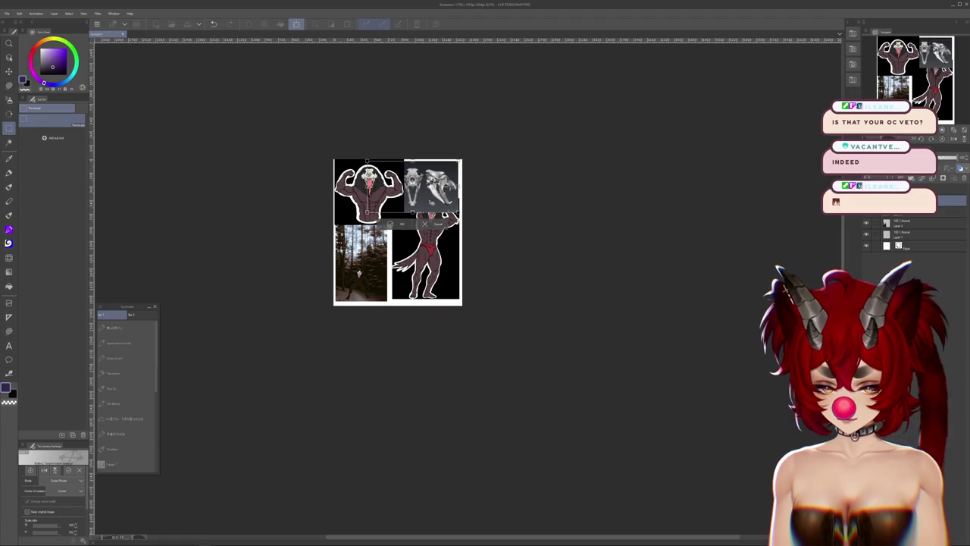
drag(459, 162, 447, 175)
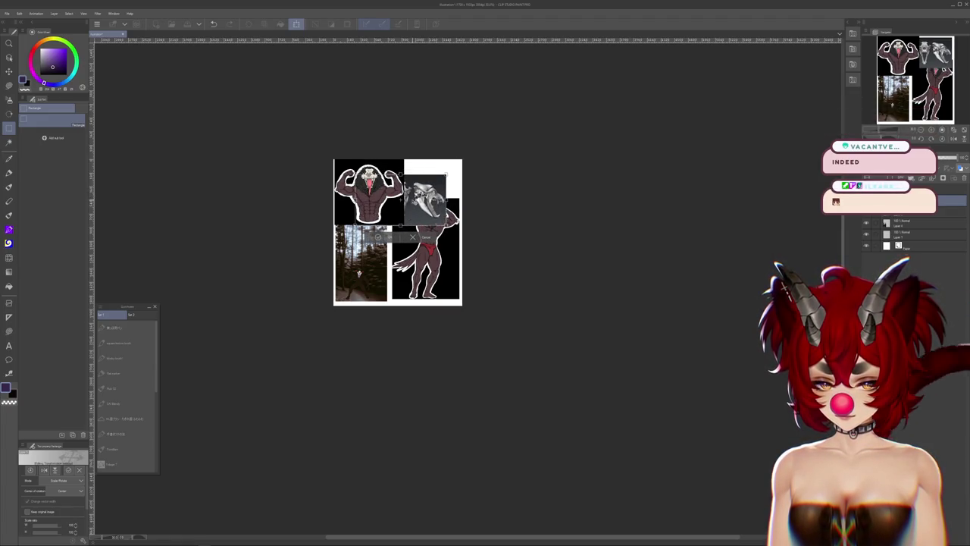
mouse_move(403, 199)
mouse_down()
mouse_move(353, 199)
mouse_move(413, 187)
mouse_move(400, 259)
mouse_move(409, 253)
mouse_up()
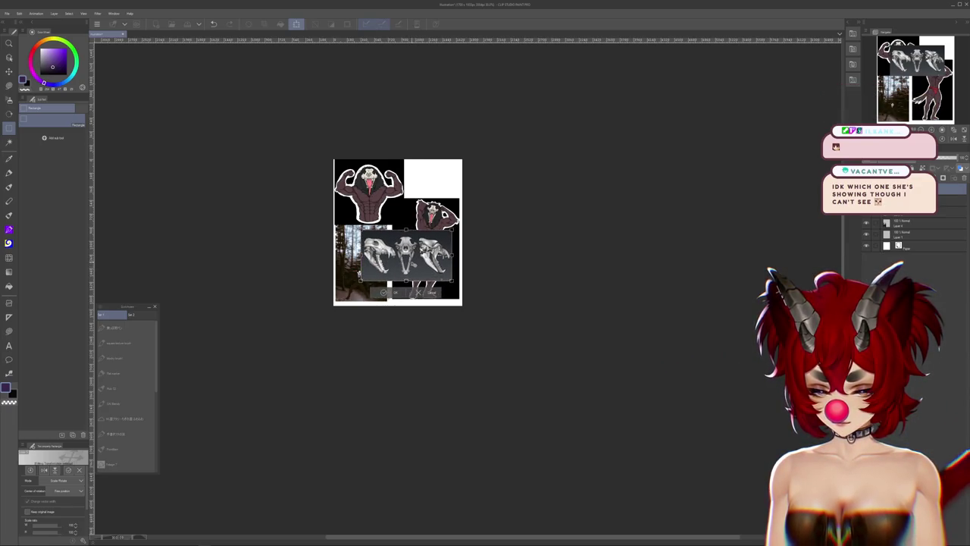
key(Return)
Shift the right-hand figure up and move the skull image down over the forest photo
key(ctrl+t)
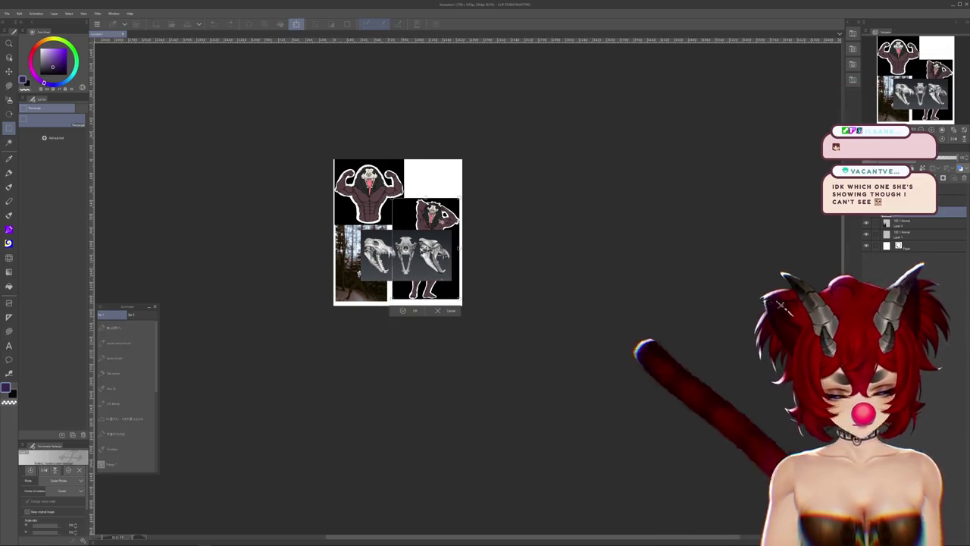
drag(444, 215, 444, 186)
key(Return)
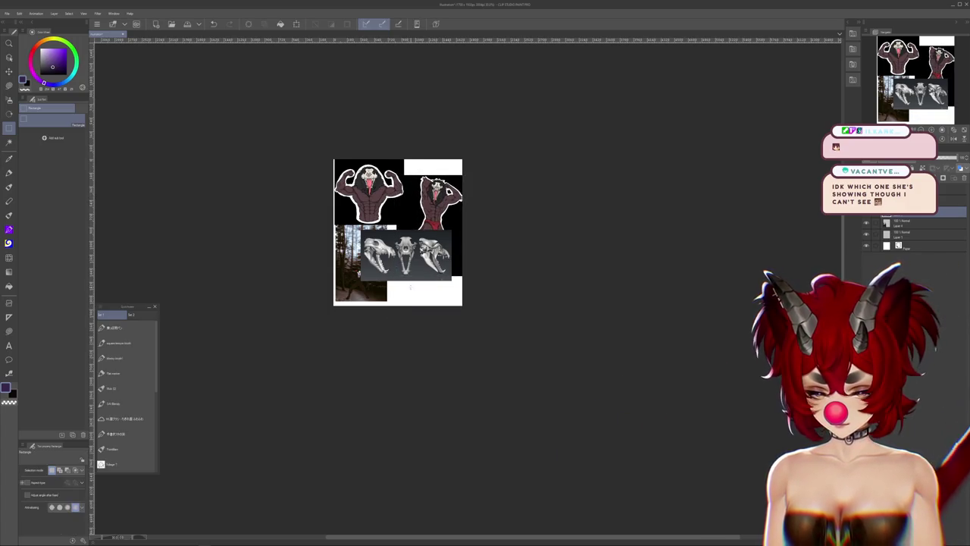
scroll(398, 257, up, 2)
key(ctrl+t)
mouse_move(409, 254)
mouse_down()
mouse_move(420, 259)
mouse_move(412, 282)
mouse_up()
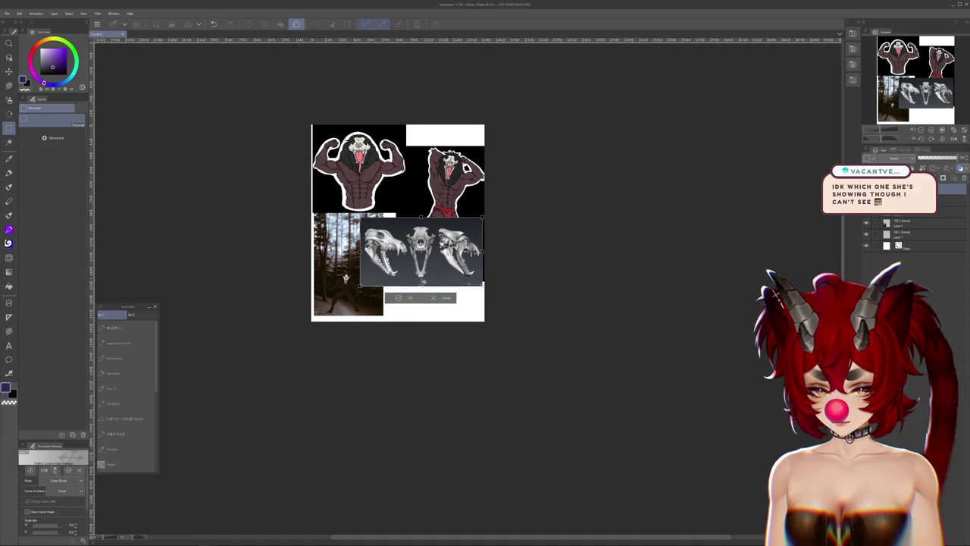
key(Return)
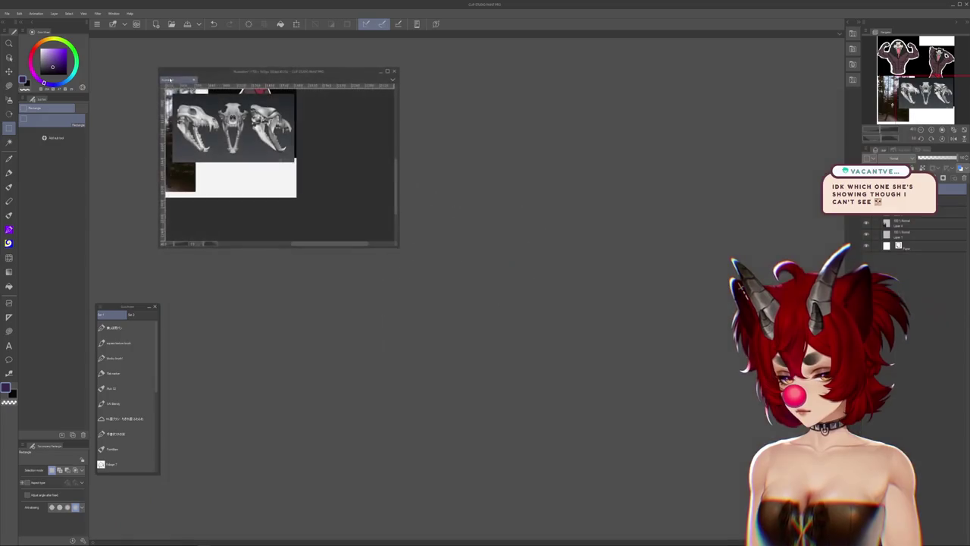
Float the collage in its own window and resize it so the whole collage fits
mouse_move(194, 75)
mouse_down()
mouse_move(147, 45)
mouse_move(119, 45)
mouse_up()
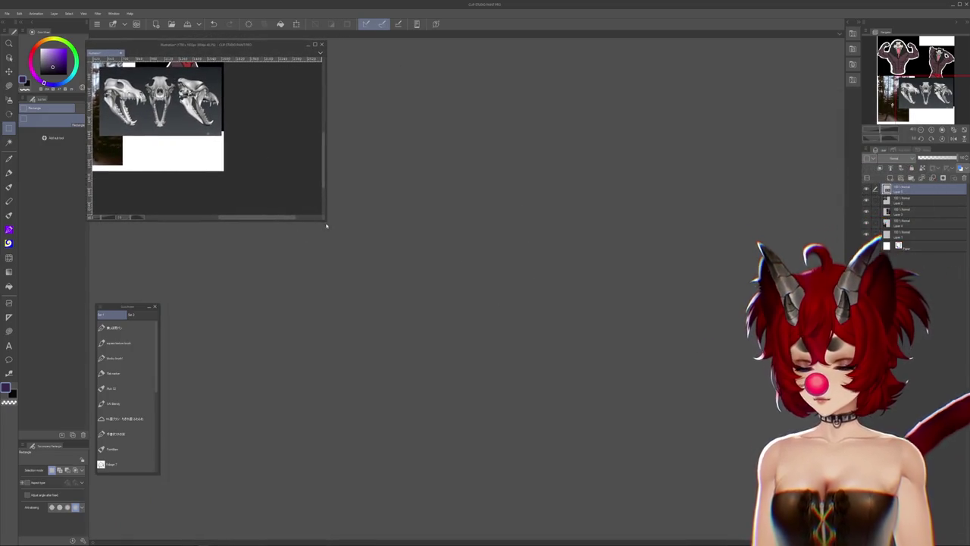
drag(324, 219, 359, 260)
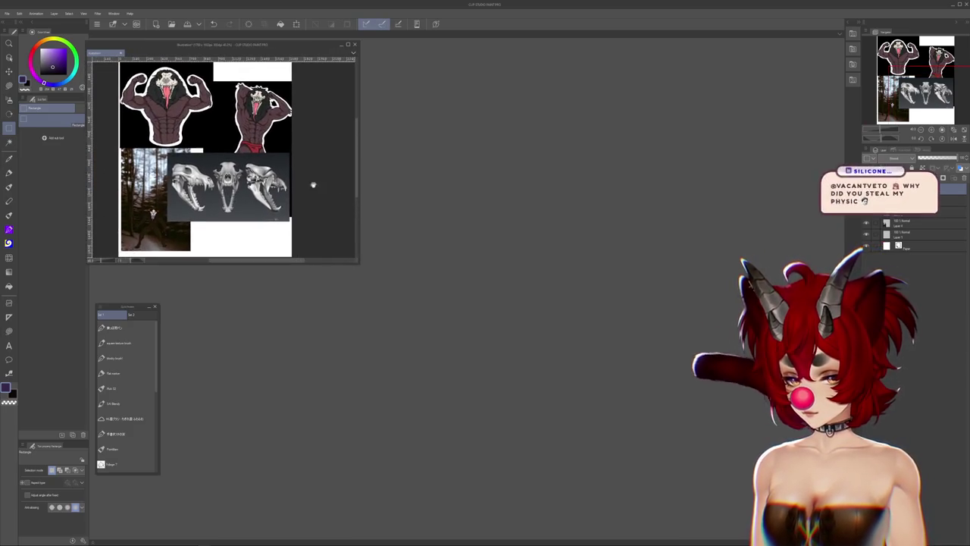
drag(358, 203, 262, 204)
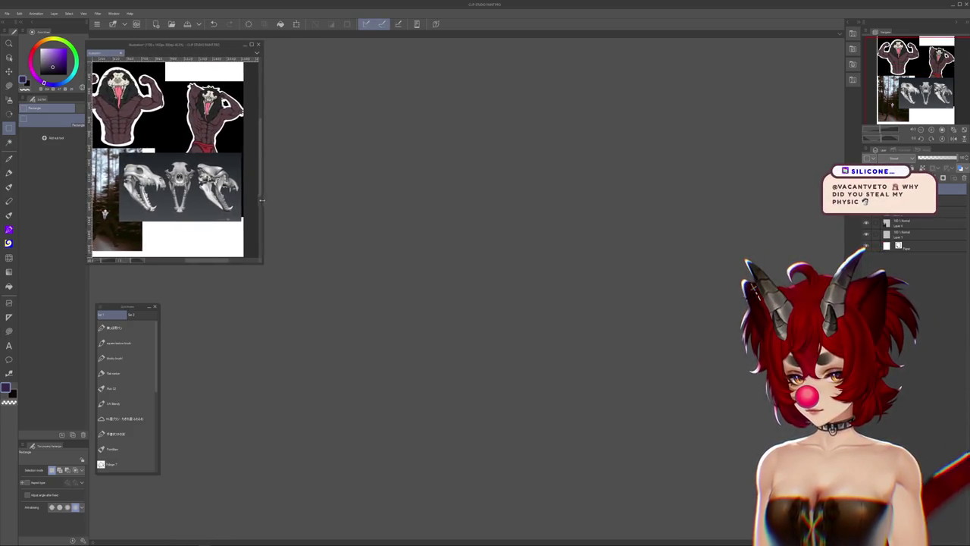
click(7, 13)
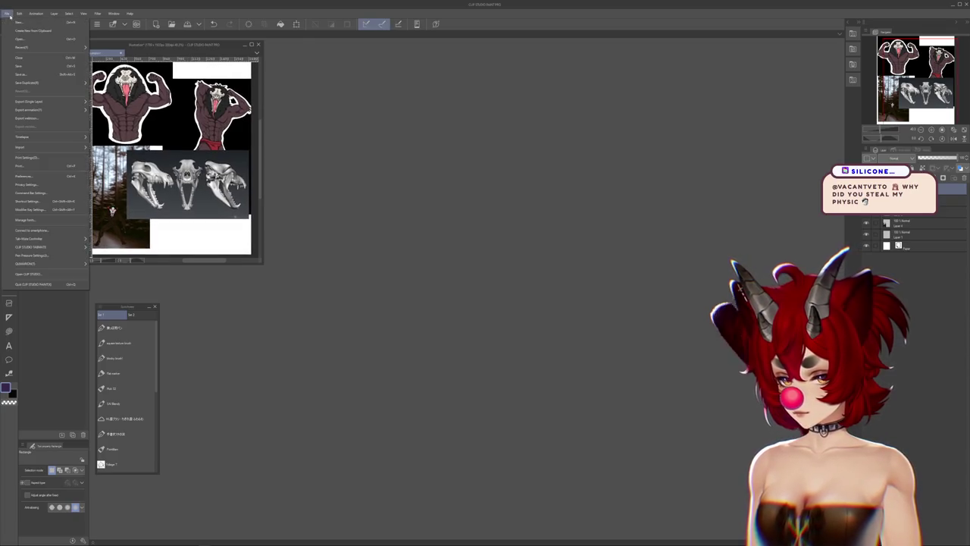
Create a new blank portrait canvas with its width set to 500
click(19, 21)
click(264, 136)
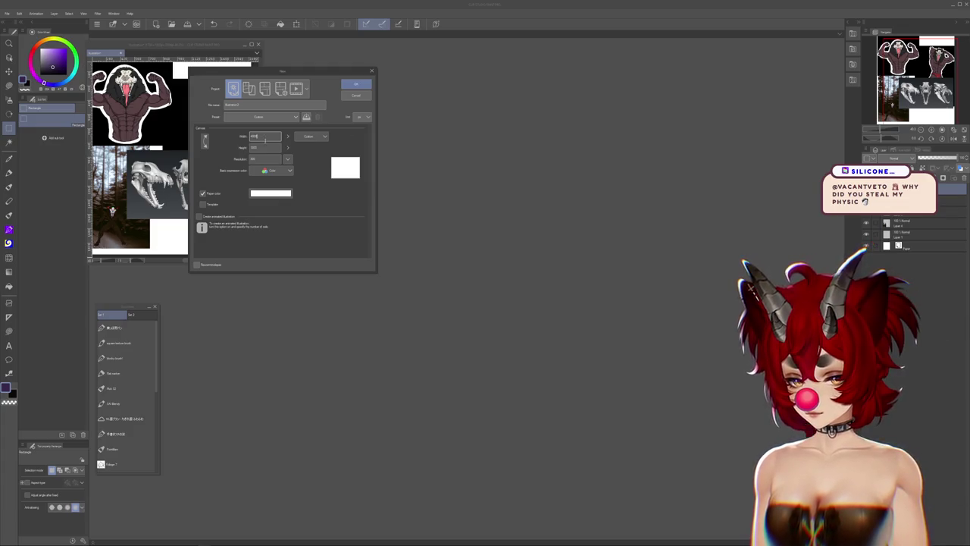
text(500)
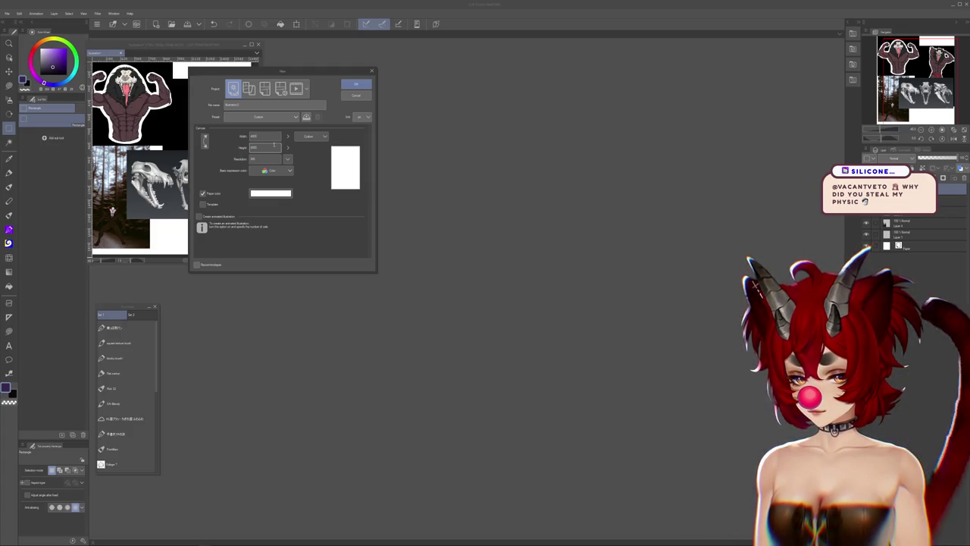
click(354, 85)
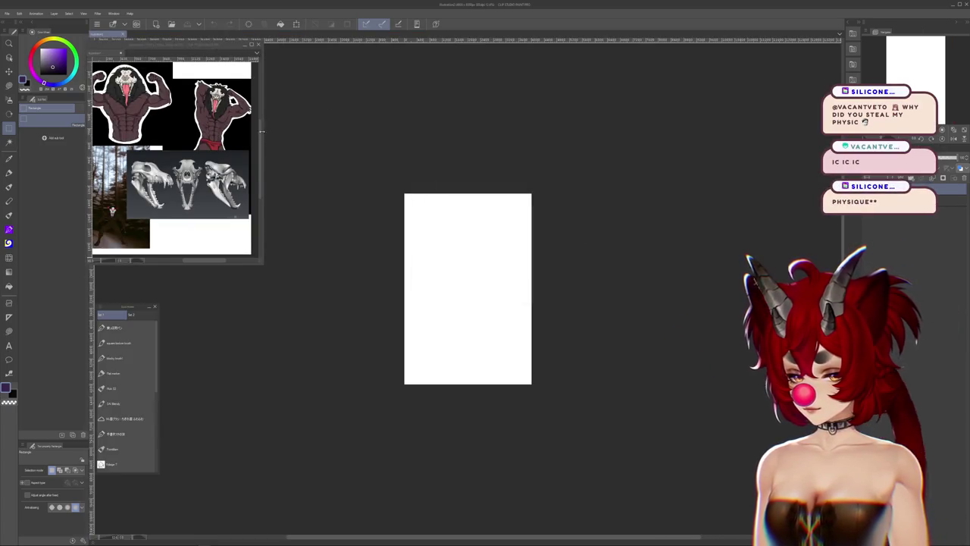
Narrow the reference collage window and zoom in on the new canvas
drag(262, 132, 256, 131)
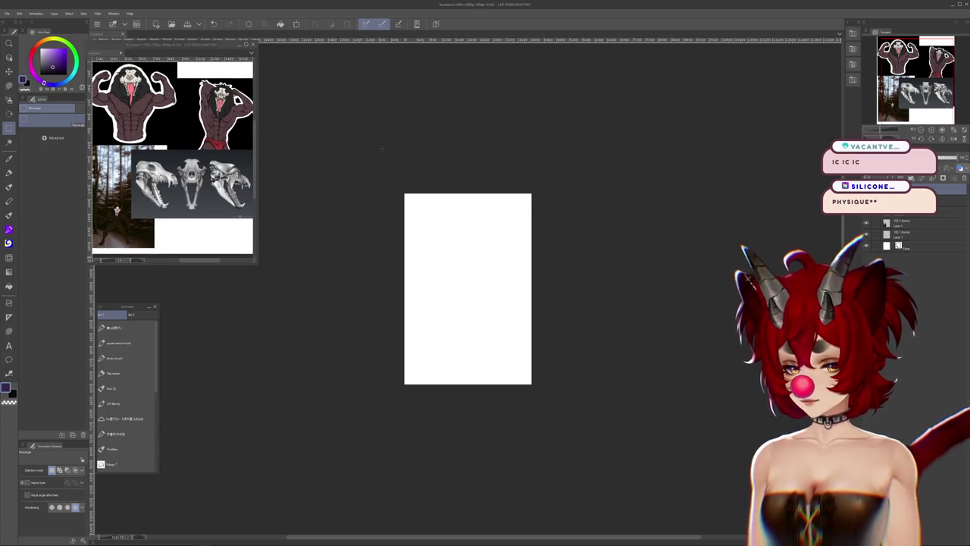
click(381, 148)
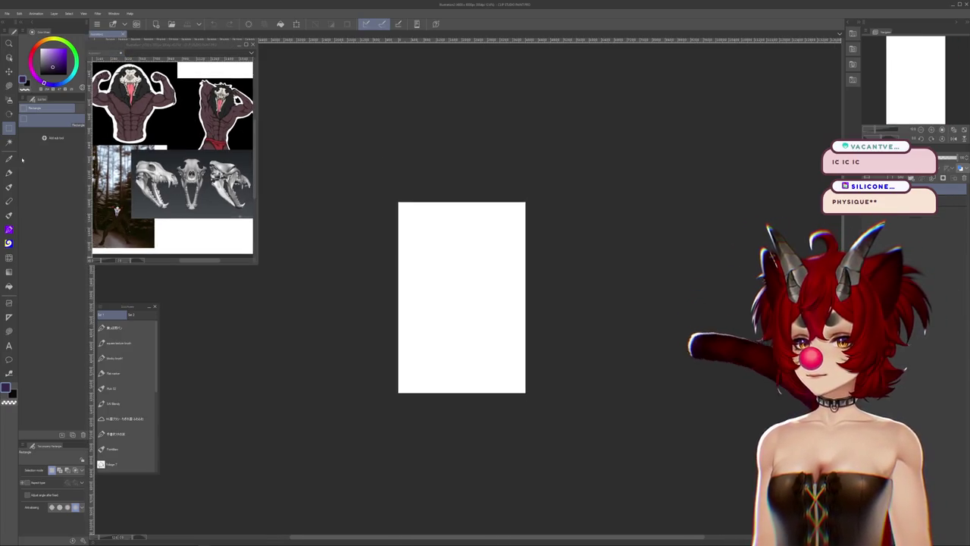
key(b)
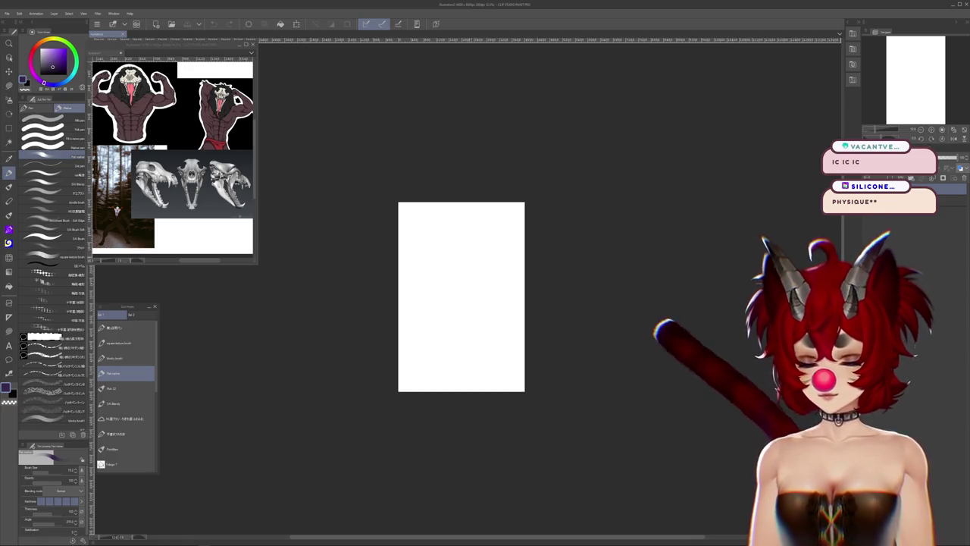
key(ctrl+plus)
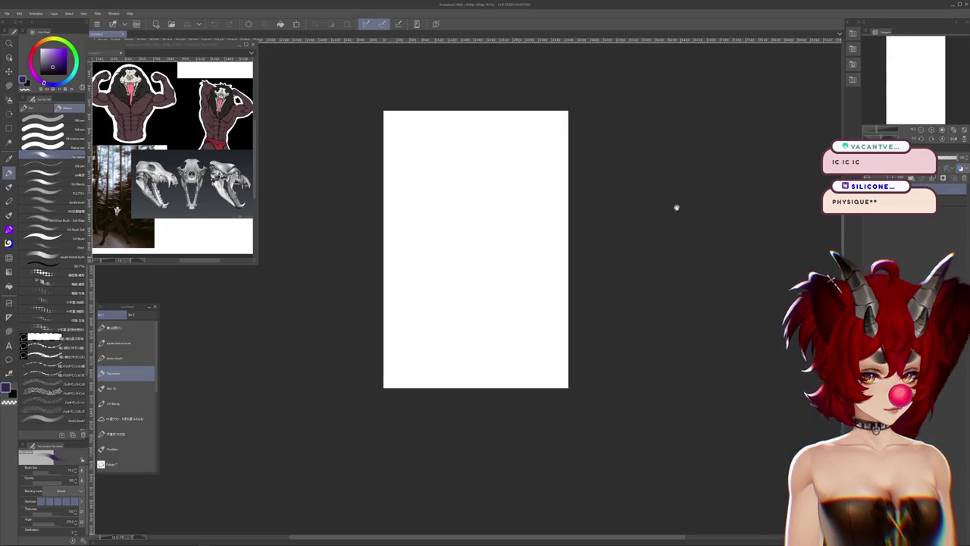
drag(830, 279, 794, 263)
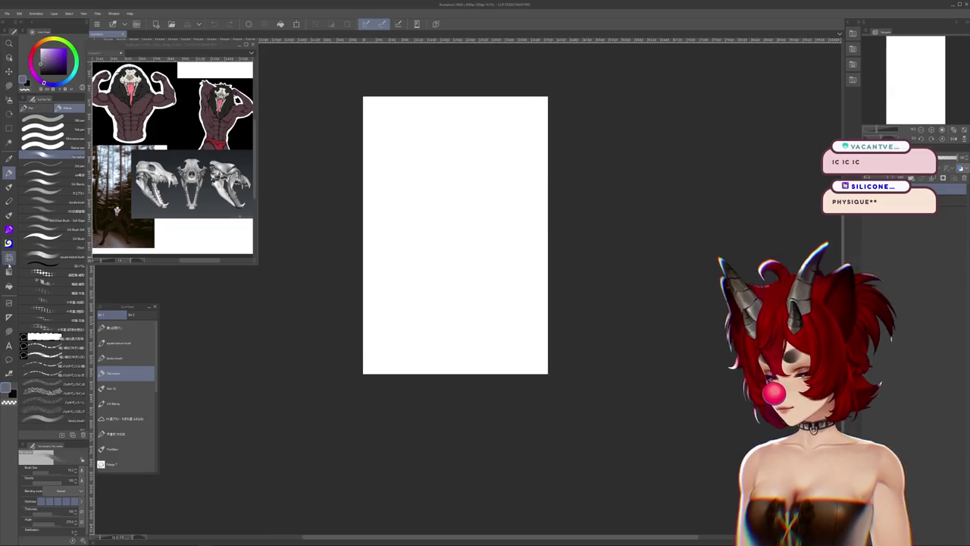
Fill the white canvas with flat mid-grey and return to the pen brush
click(9, 286)
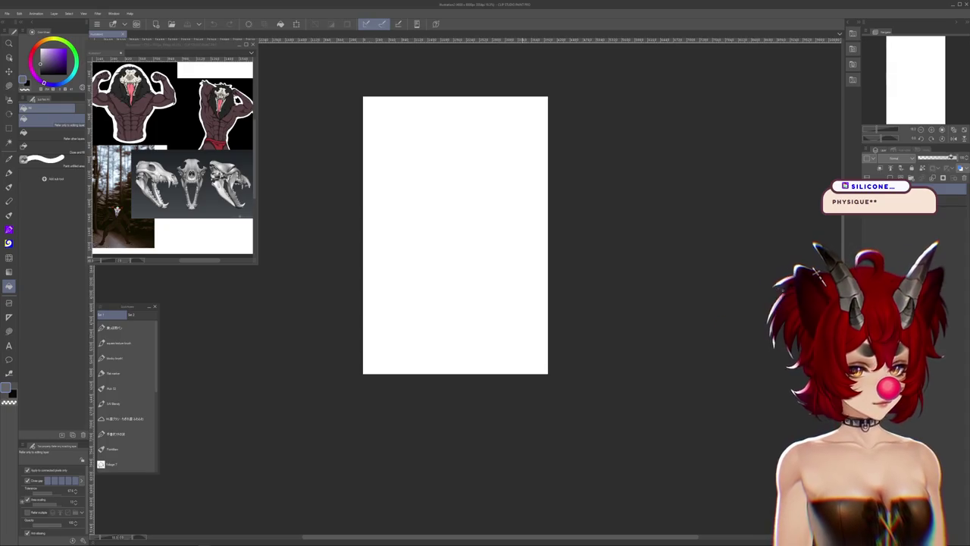
click(529, 208)
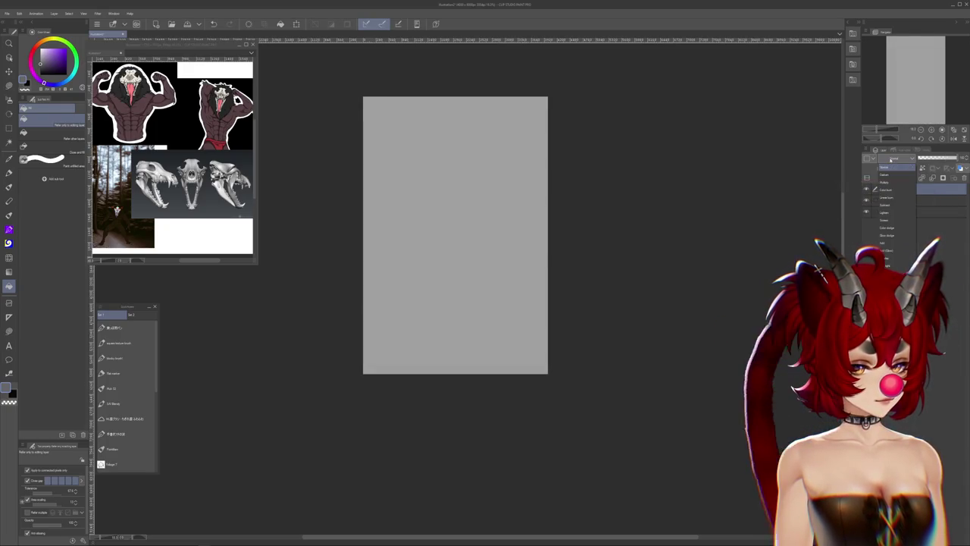
key(Escape)
scroll(372, 160, up, 2)
key(b)
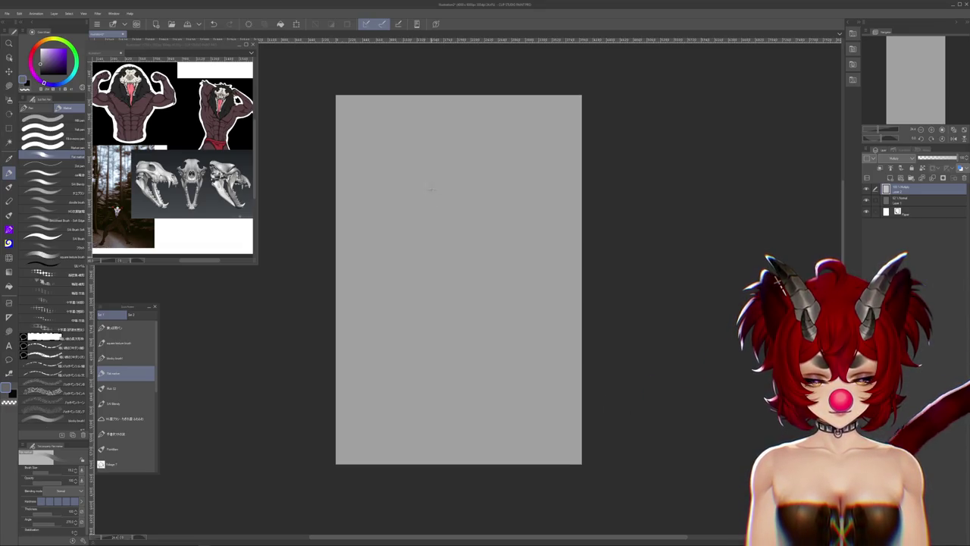
Sketch the head oval with jaw lines below it and small strokes inside
drag(421, 186, 416, 189)
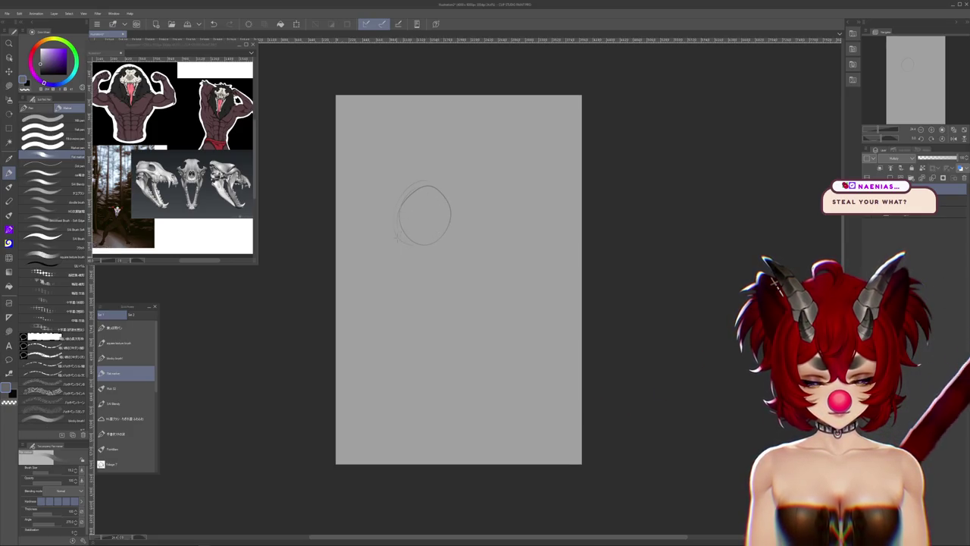
drag(394, 231, 384, 251)
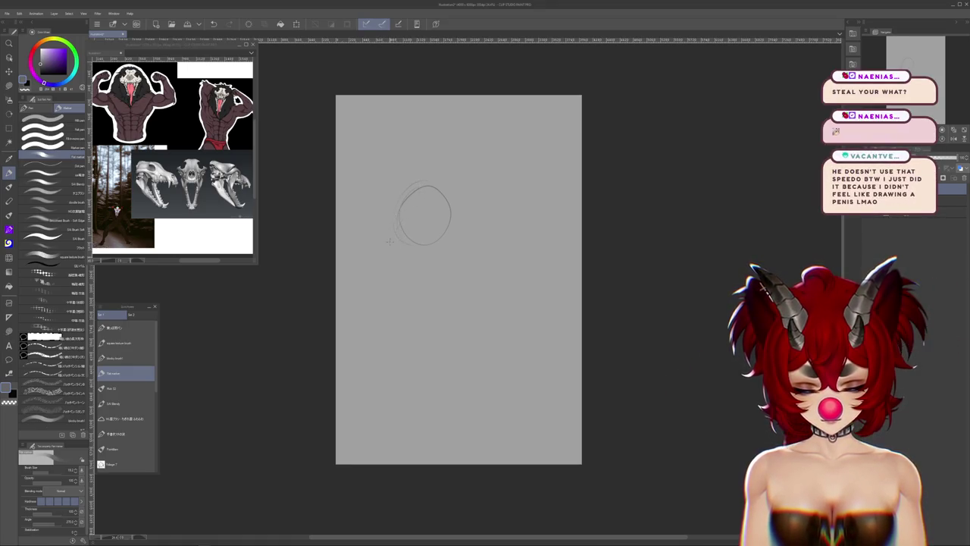
drag(399, 216, 377, 262)
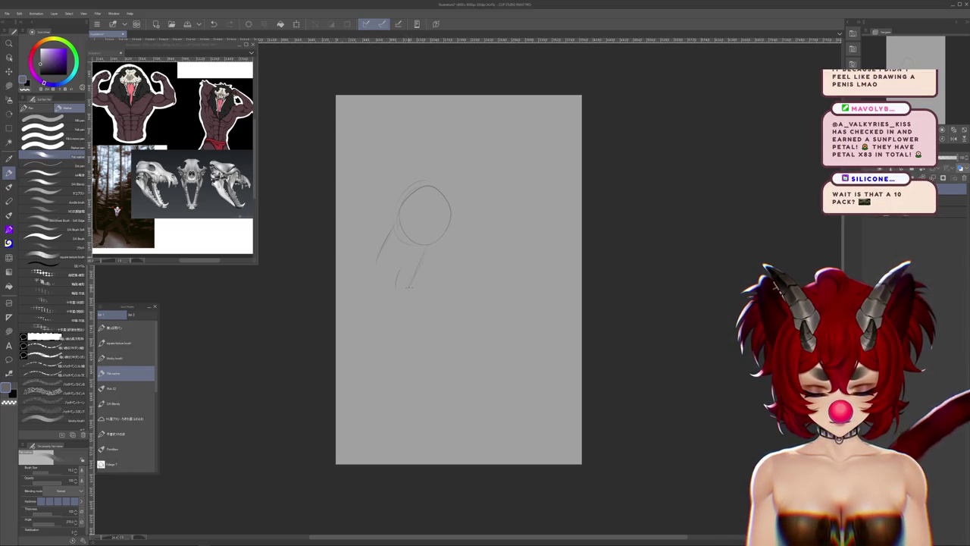
drag(421, 279, 447, 255)
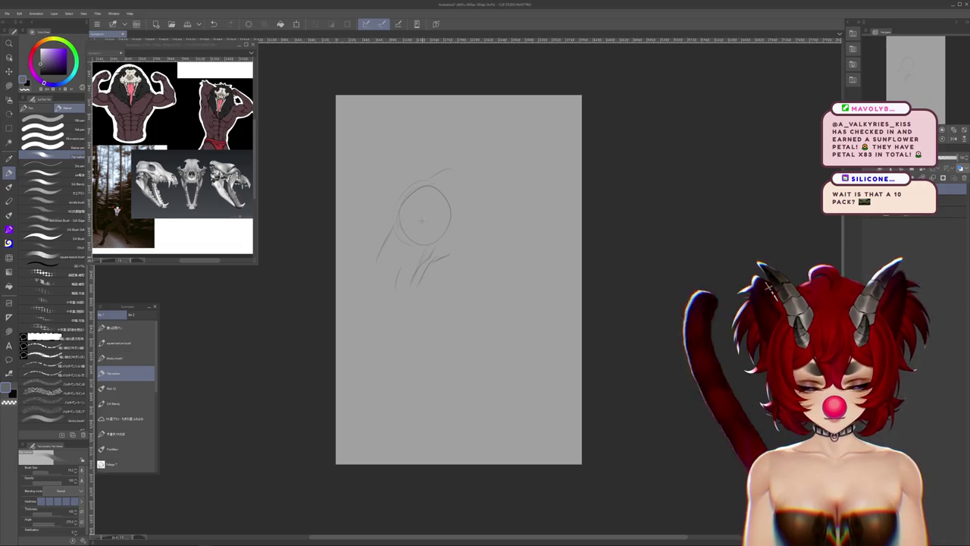
drag(379, 229, 409, 218)
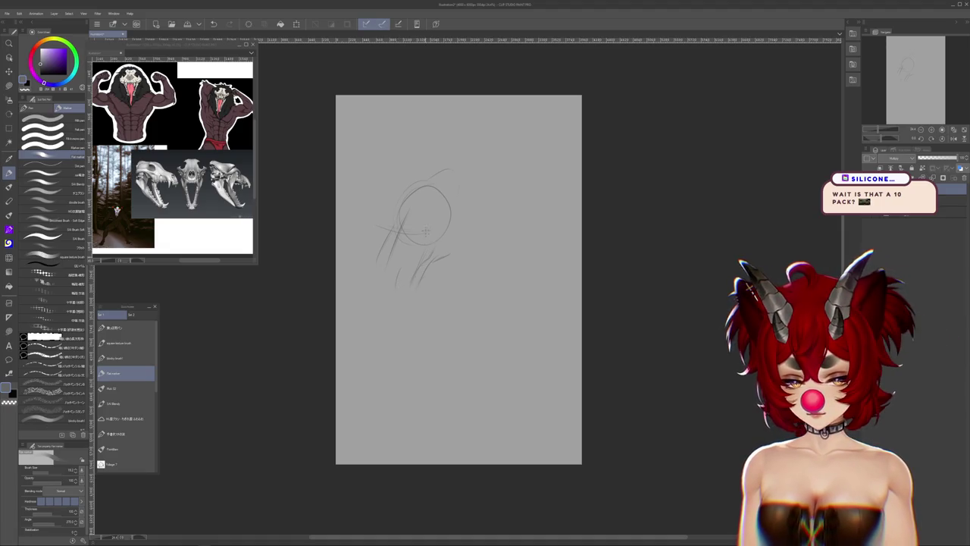
drag(422, 231, 426, 215)
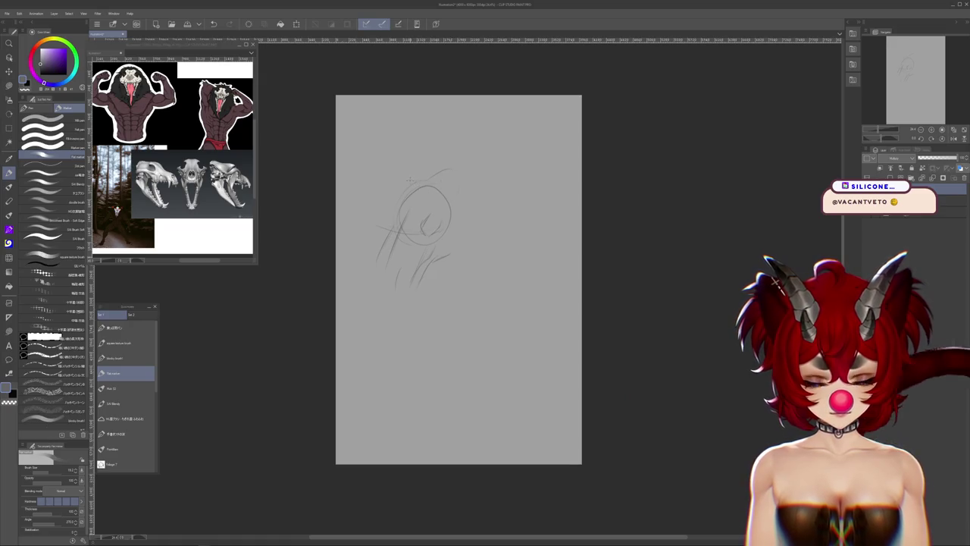
Rough in the back curve above the head and lines down the figure's right side
mouse_move(415, 168)
mouse_down()
mouse_move(430, 137)
mouse_move(480, 114)
mouse_up()
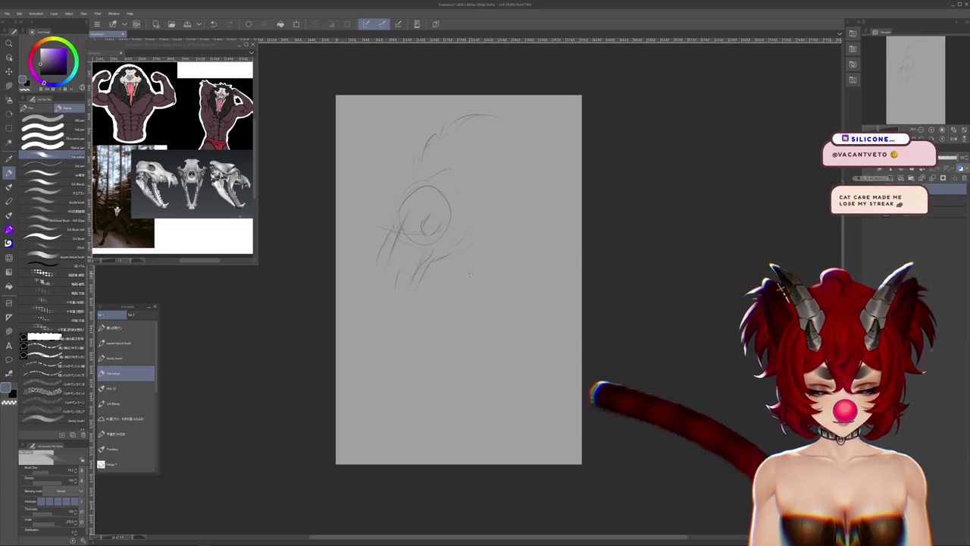
drag(422, 178, 392, 222)
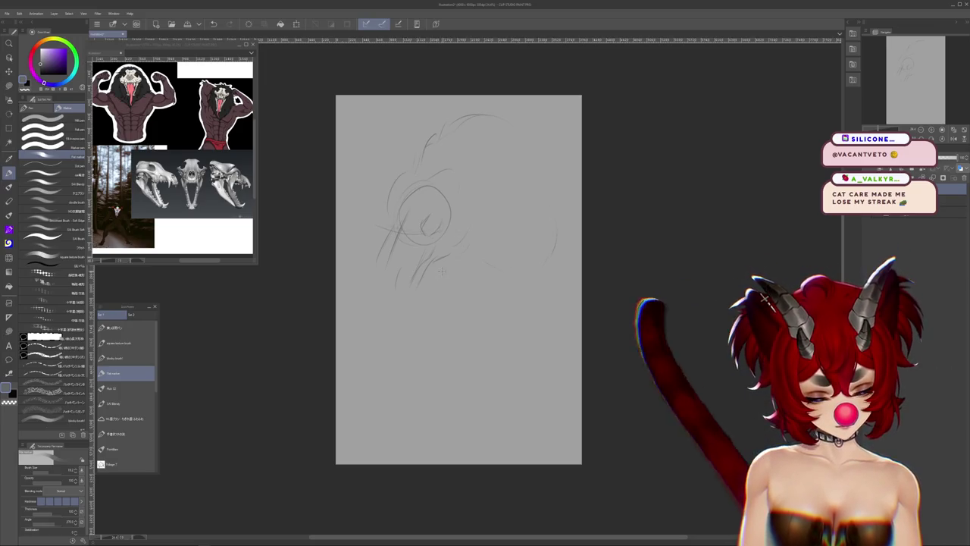
drag(547, 214, 550, 275)
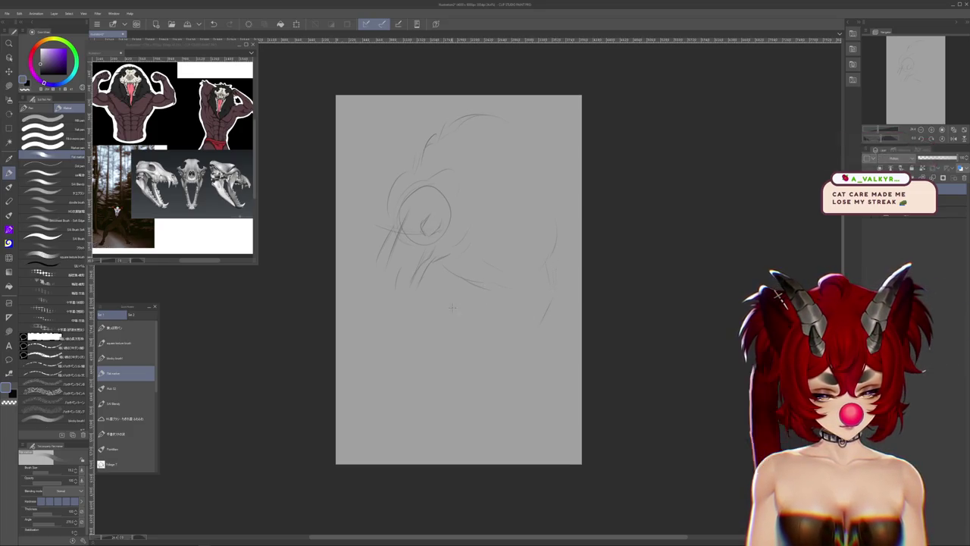
drag(517, 238, 509, 288)
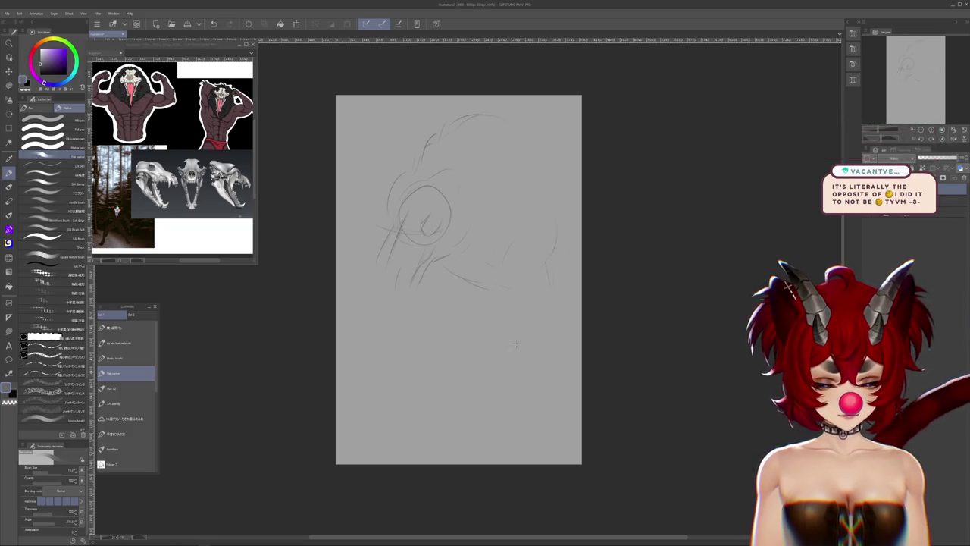
key(ctrl+shift+t)
Rotate the whole creature rough to a new tilt and confirm it
drag(596, 260, 541, 288)
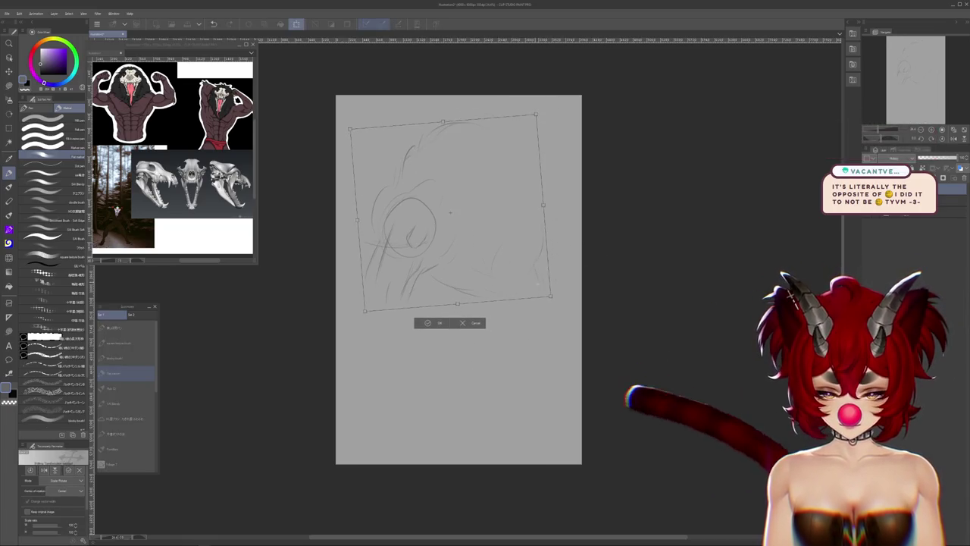
click(430, 314)
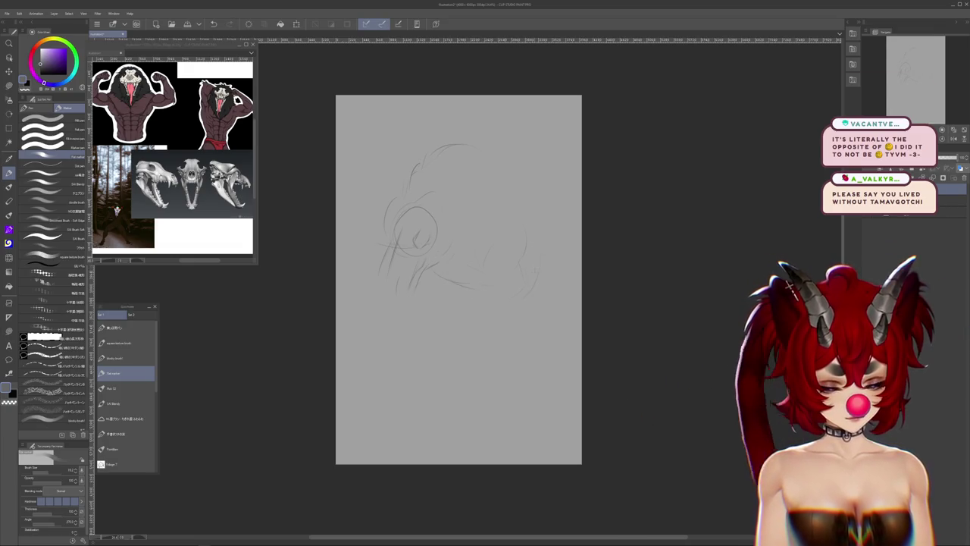
Sketch the shoulder loops and the long back curve, undoing a stray jaw stroke
drag(457, 288, 468, 312)
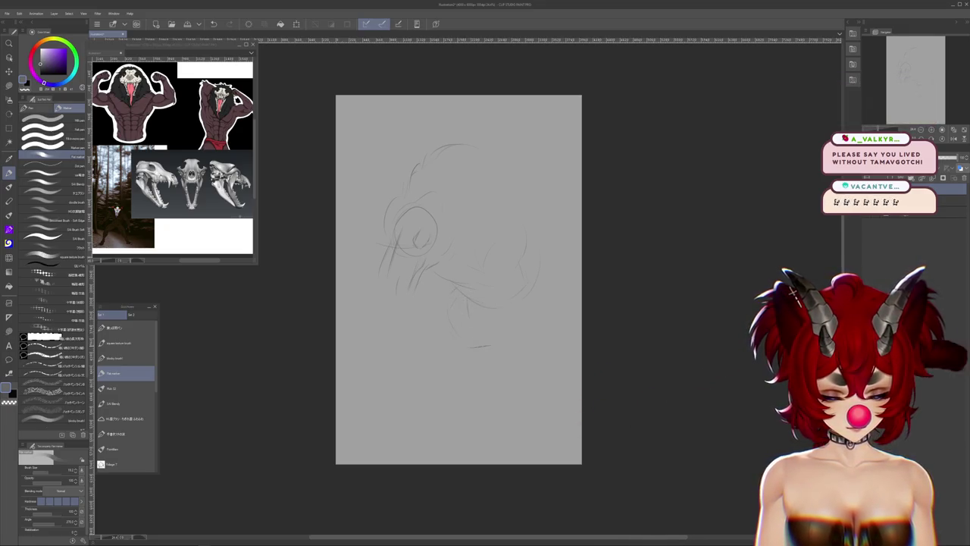
drag(499, 354, 560, 335)
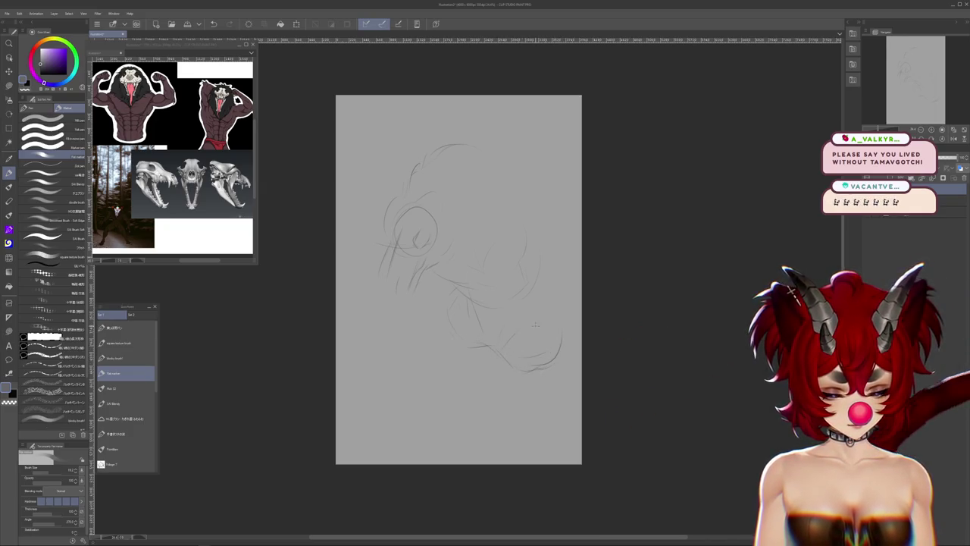
drag(554, 303, 507, 172)
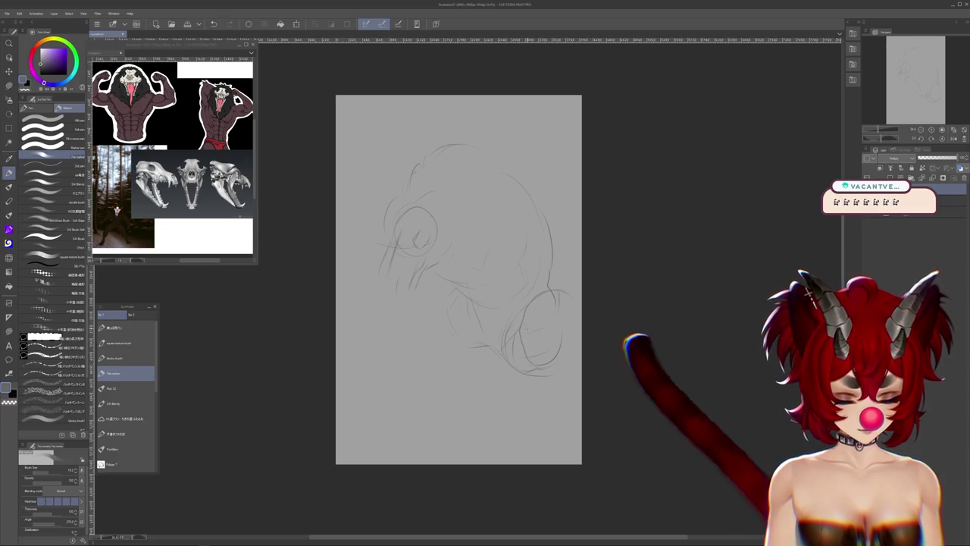
drag(523, 307, 547, 301)
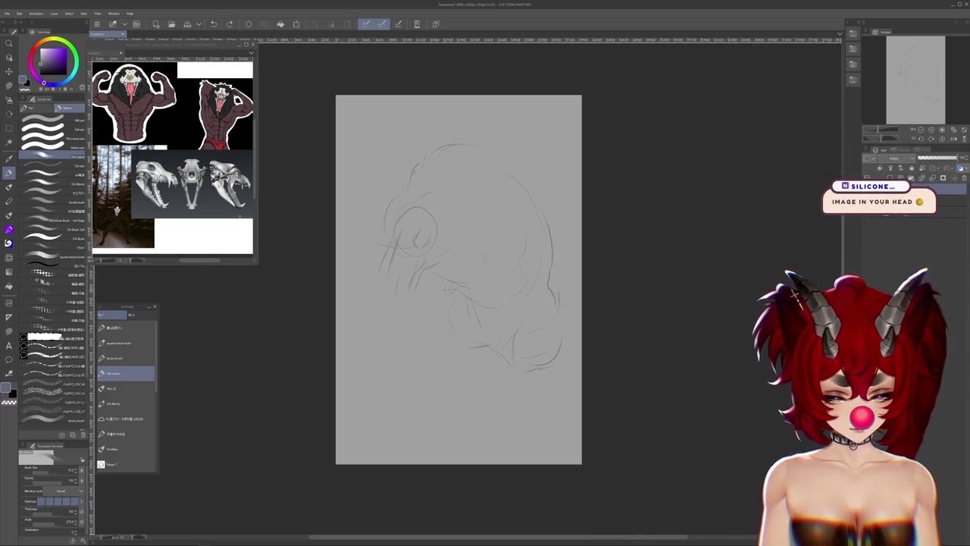
drag(449, 288, 408, 292)
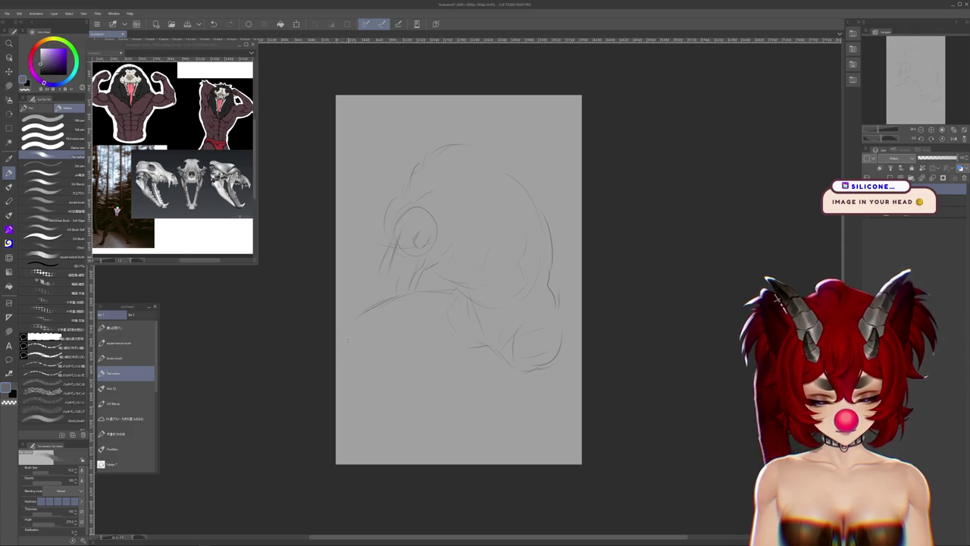
key(ctrl+z)
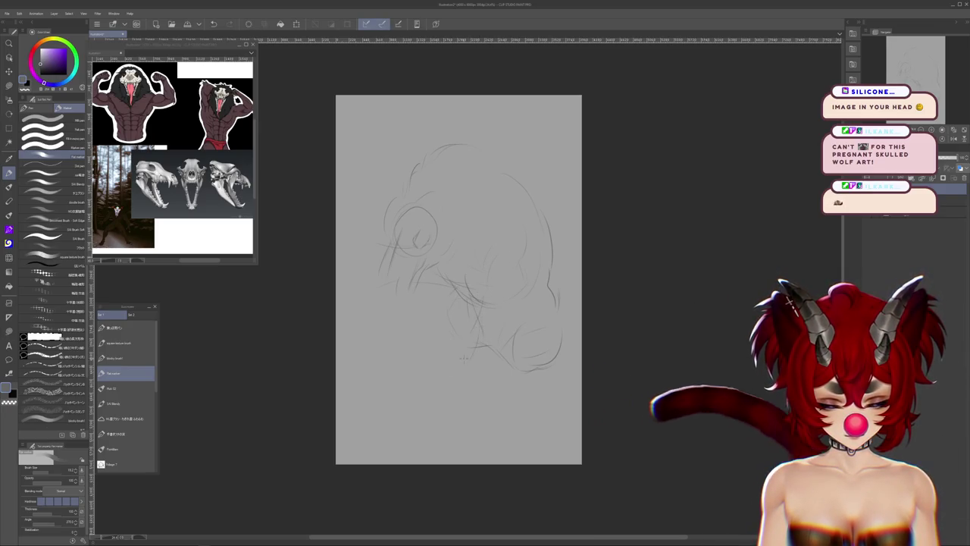
mouse_move(436, 395)
mouse_down()
mouse_move(445, 374)
mouse_move(421, 434)
mouse_up()
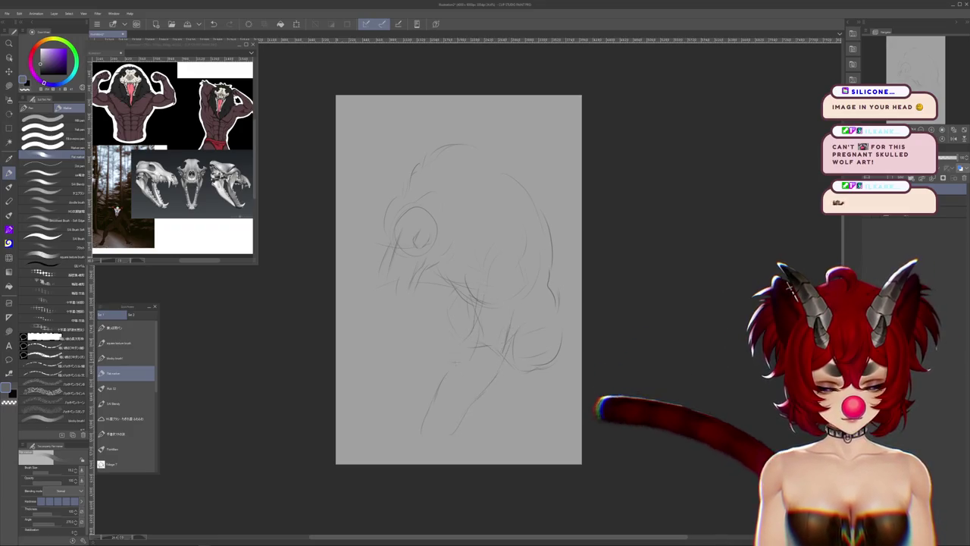
mouse_move(563, 306)
mouse_down()
mouse_move(561, 298)
mouse_move(553, 311)
mouse_move(561, 325)
mouse_up()
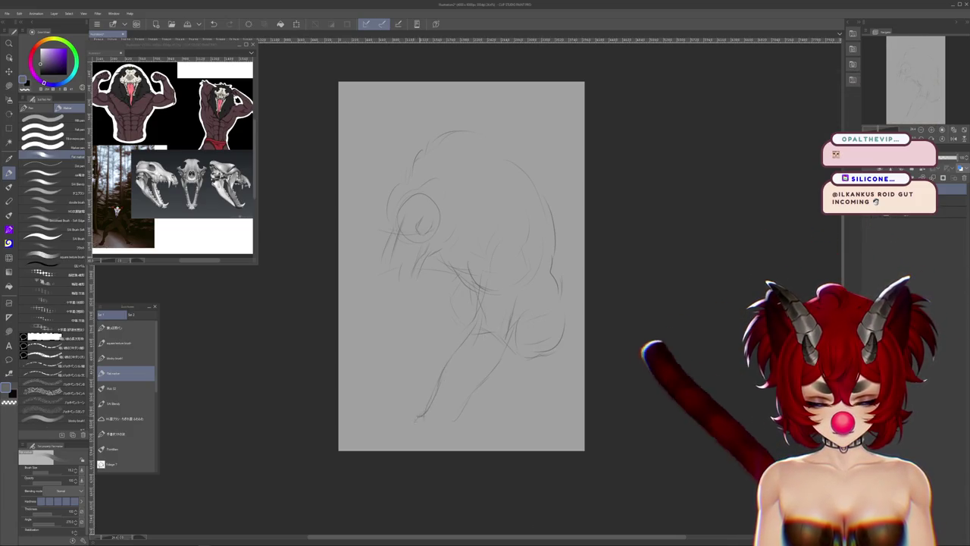
scroll(460, 265, up, 2)
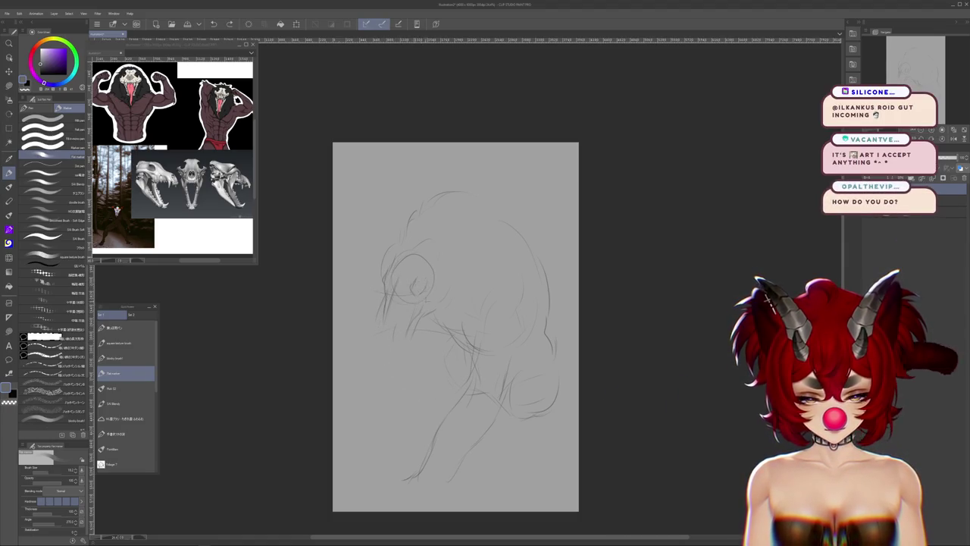
Redraw the arc over the head and draw the long arm reaching left
mouse_move(528, 226)
mouse_down()
mouse_move(428, 194)
mouse_move(406, 221)
mouse_up()
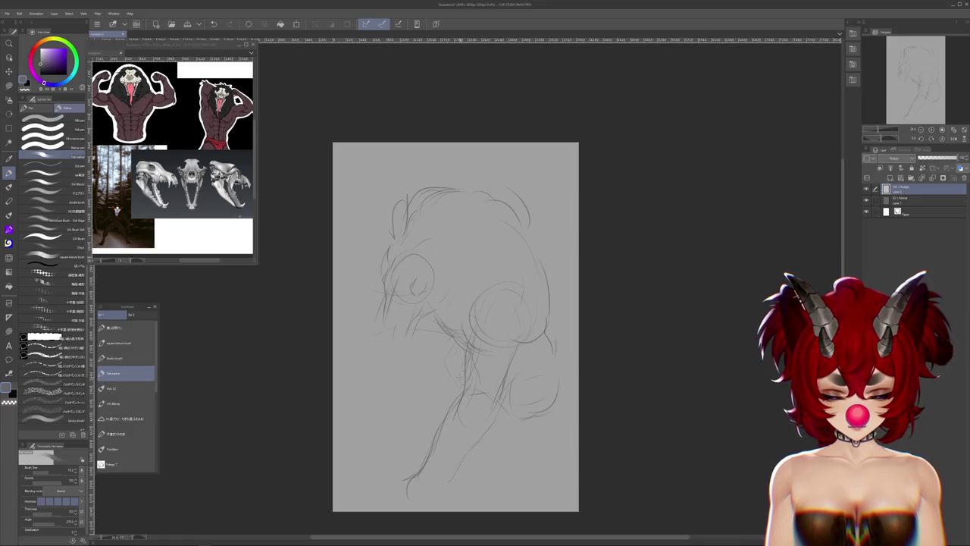
drag(453, 327, 337, 335)
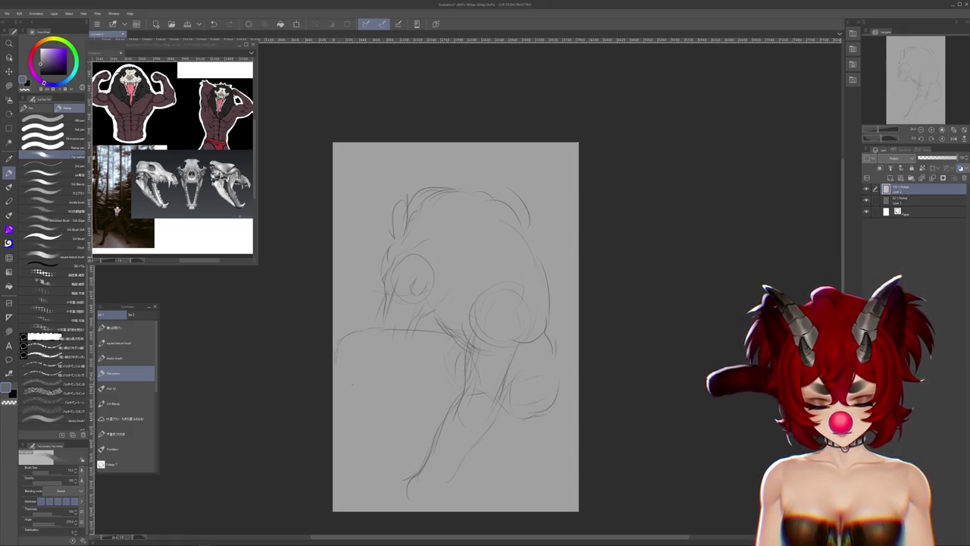
drag(353, 380, 392, 395)
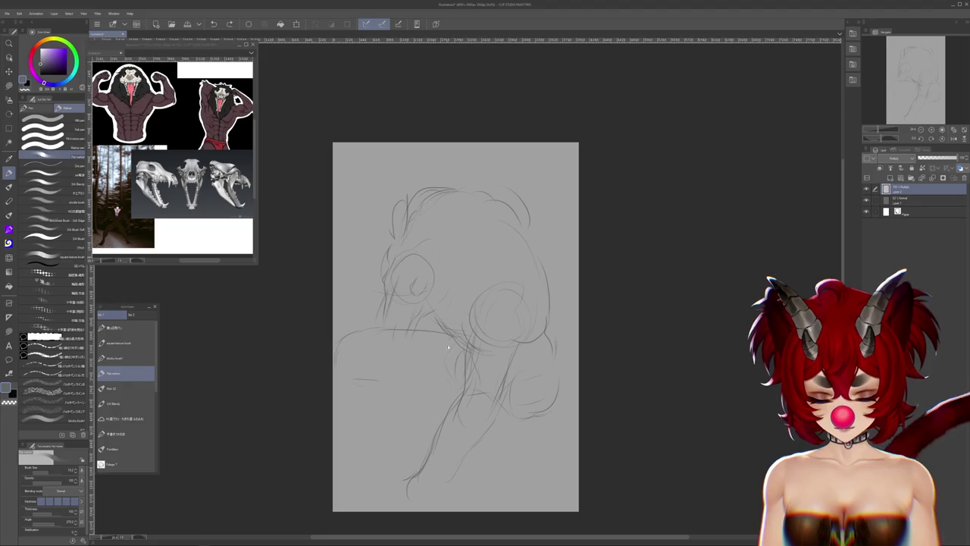
drag(435, 326, 345, 341)
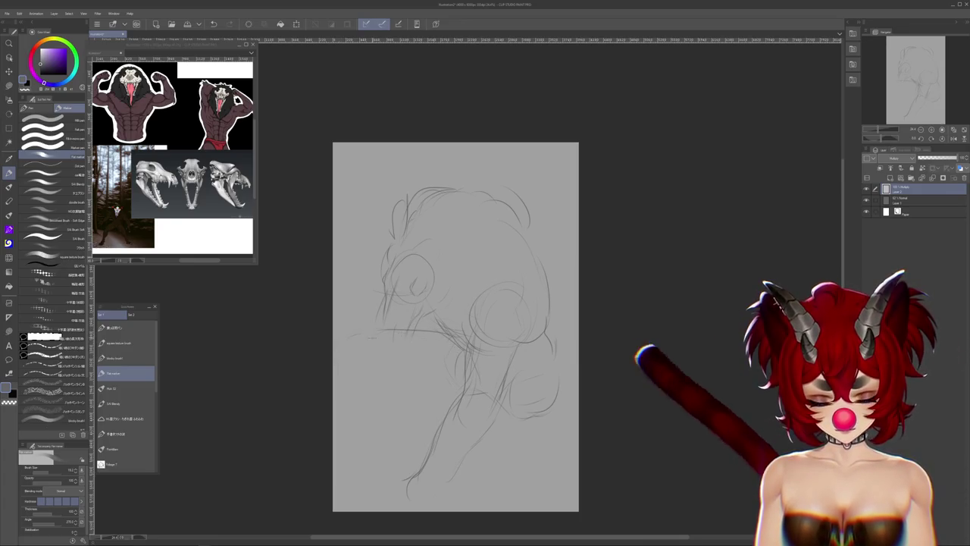
drag(349, 334, 347, 370)
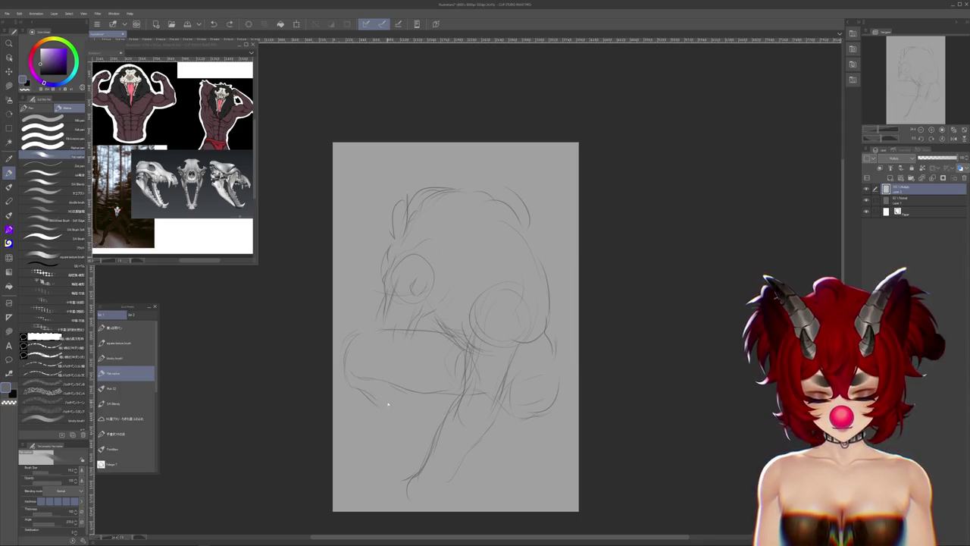
Darken and extend the arc over the head, then undo the small jaw strokes
drag(377, 327, 389, 311)
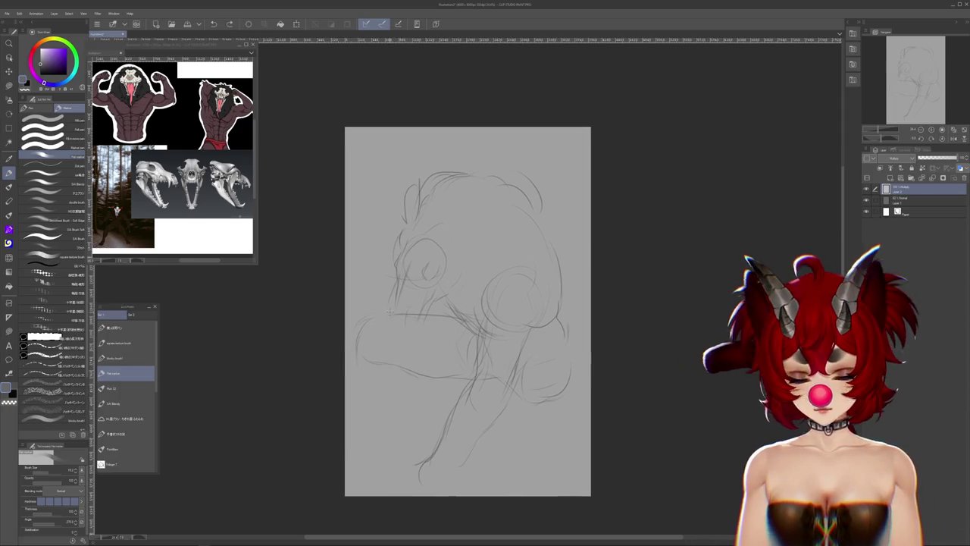
drag(425, 387, 405, 472)
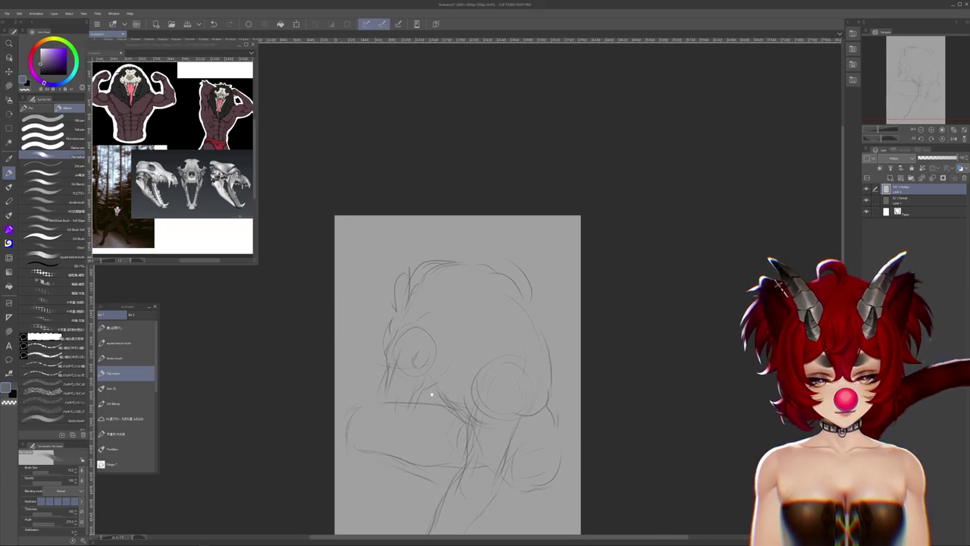
drag(474, 357, 506, 374)
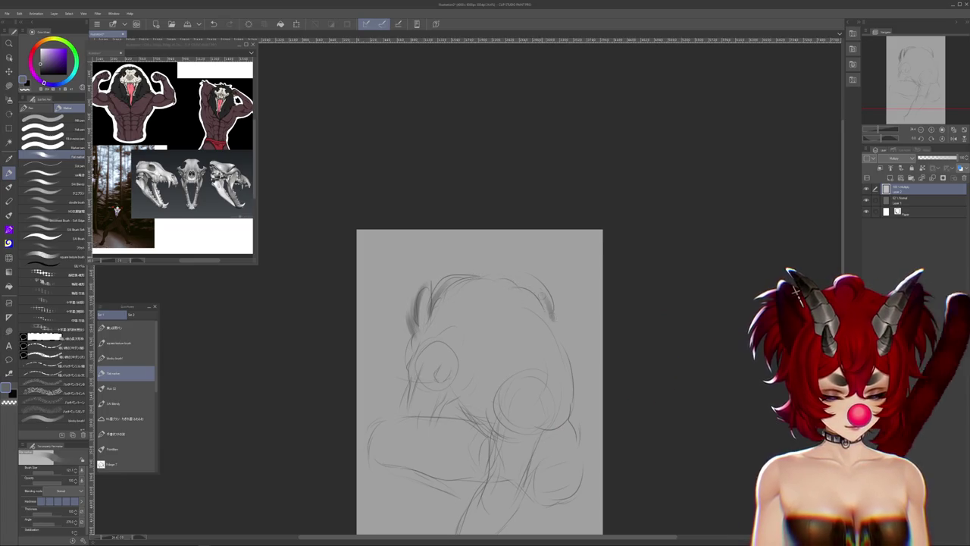
drag(511, 280, 468, 271)
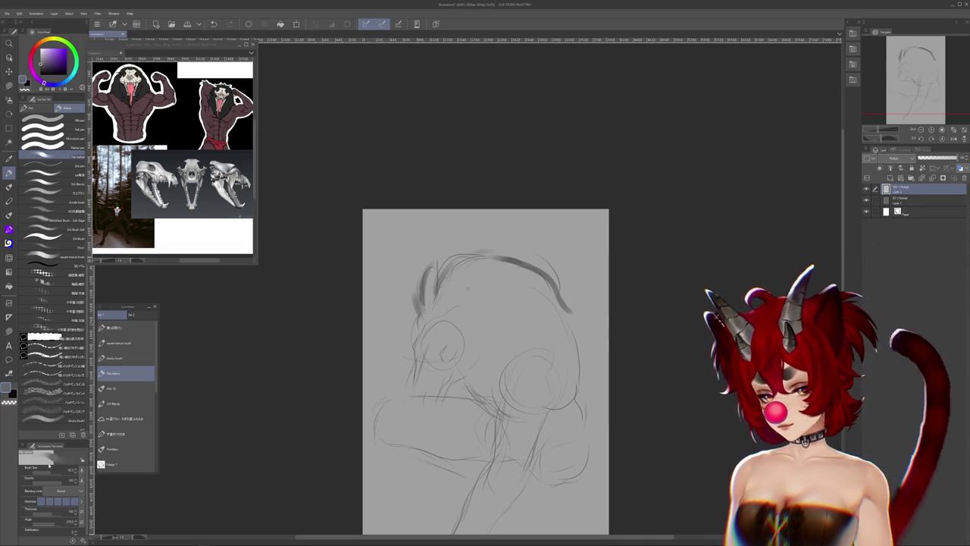
drag(601, 396, 611, 422)
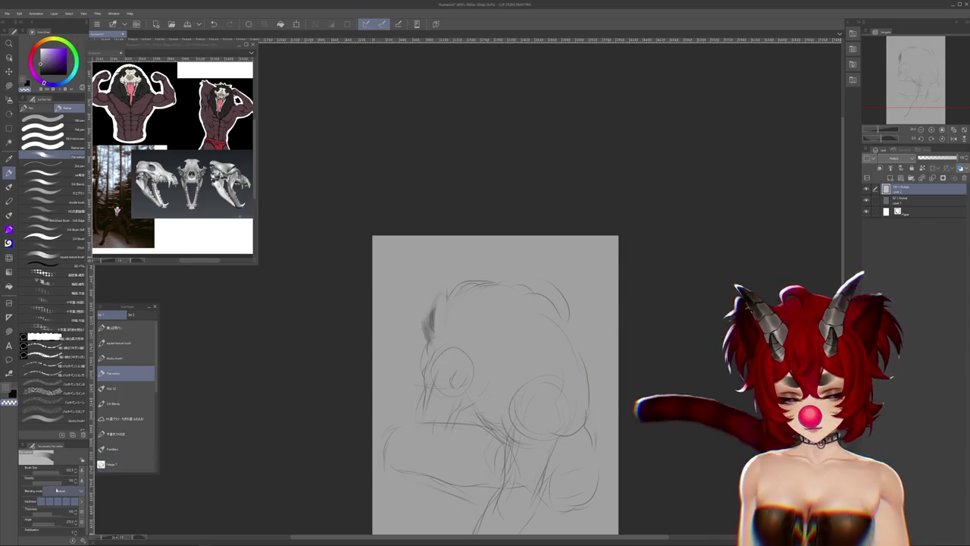
drag(532, 389, 544, 425)
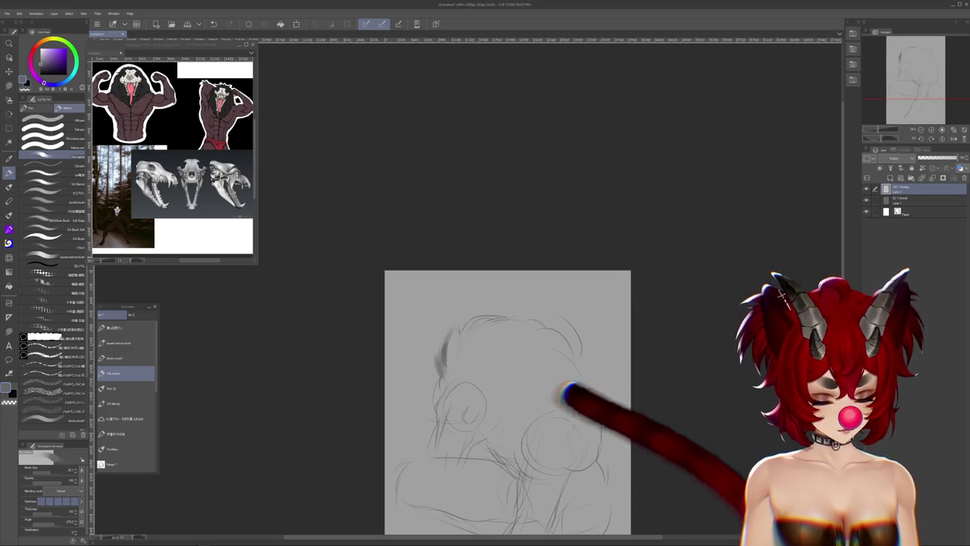
drag(511, 456, 506, 376)
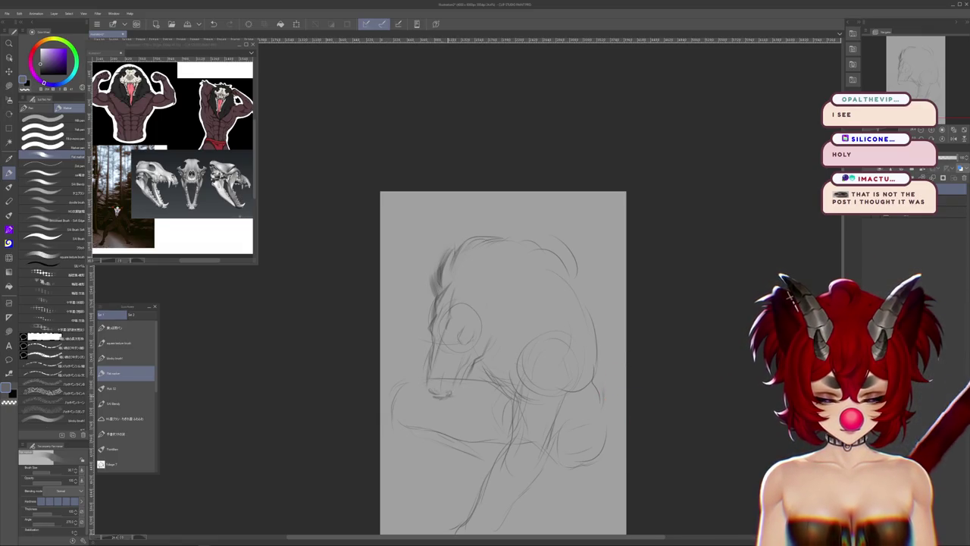
key(ctrl+z)
key(ctrl+z)
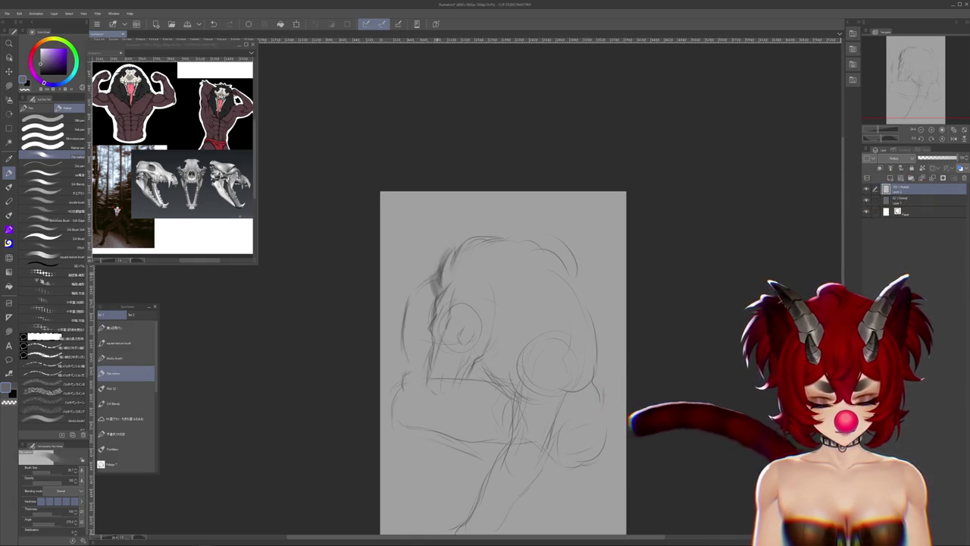
Add a short pencil stroke low on the figure and enter Free Transform on the sketch layer
mouse_move(503, 364)
mouse_down()
mouse_move(504, 276)
mouse_move(528, 215)
mouse_up()
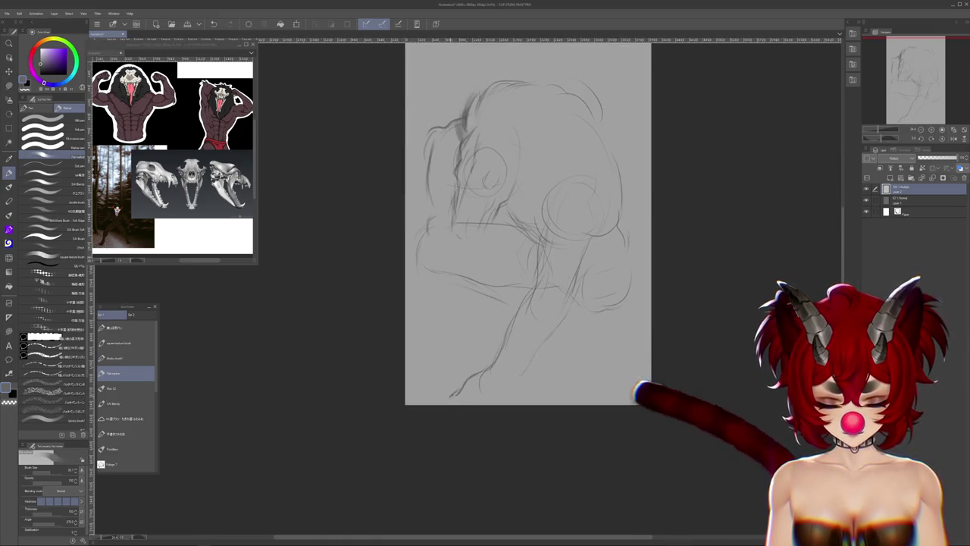
drag(479, 383, 449, 401)
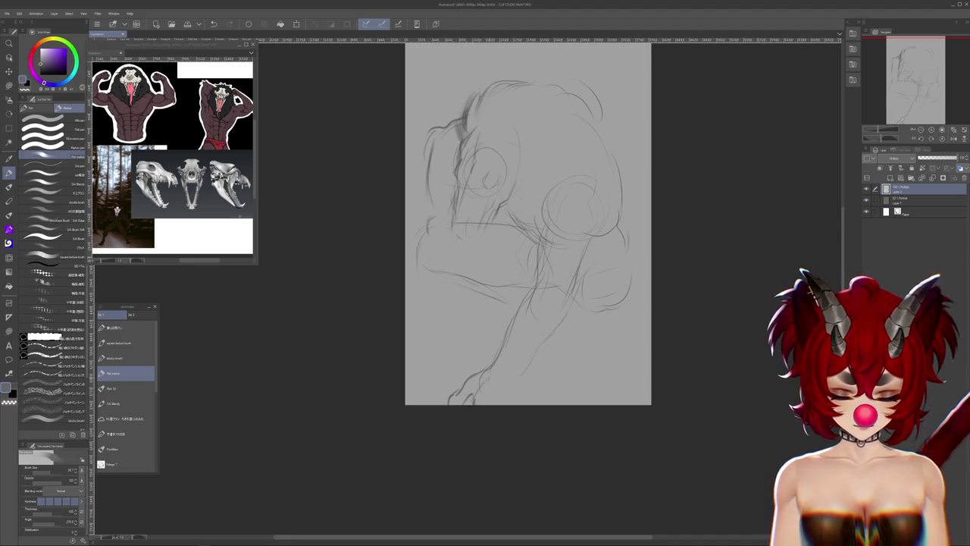
drag(528, 224, 497, 270)
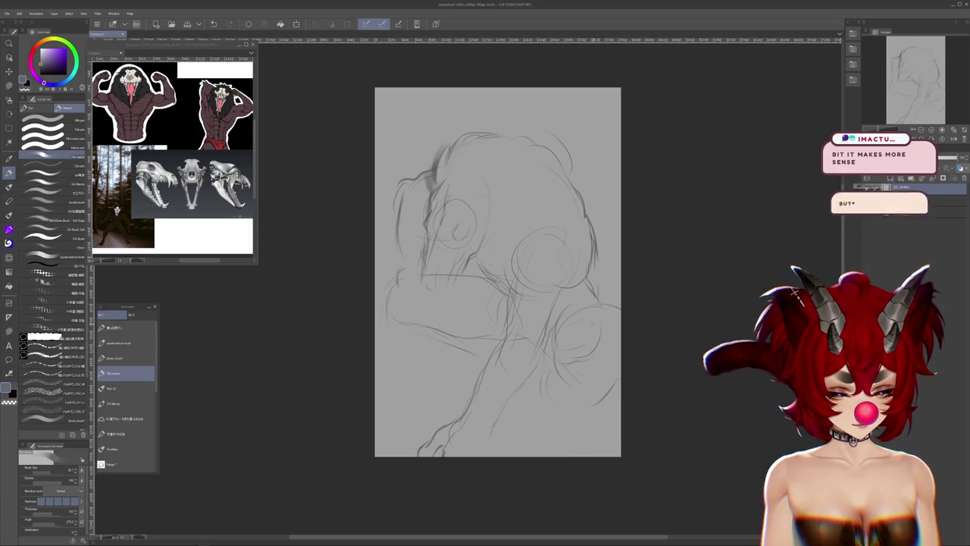
key(ctrl+t)
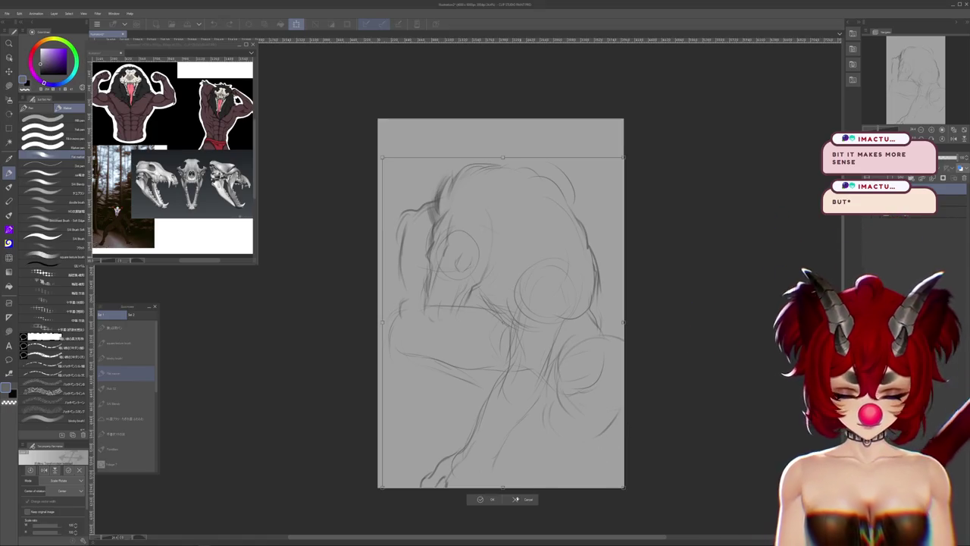
Cancel the first transform and pan down toward the canvas bottom
key(Return)
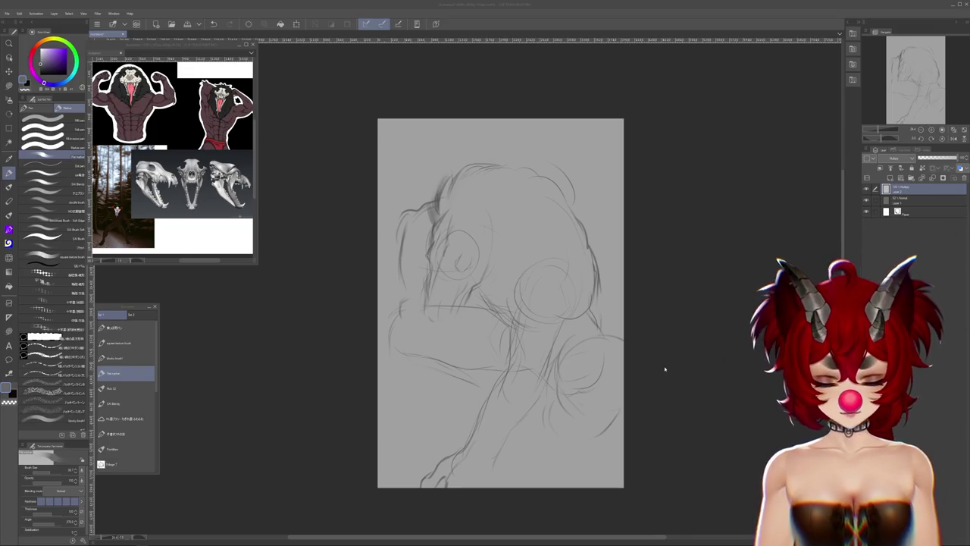
drag(671, 384, 657, 368)
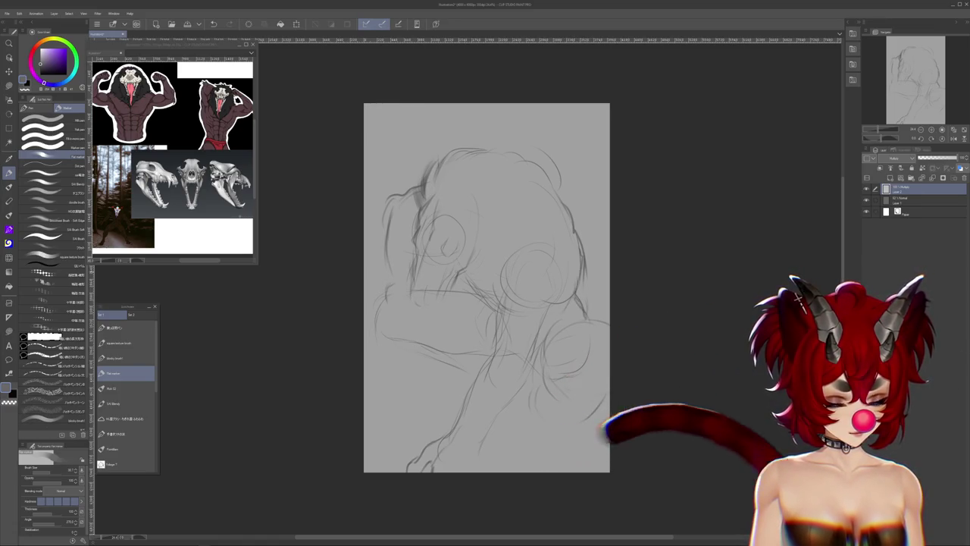
drag(482, 303, 478, 362)
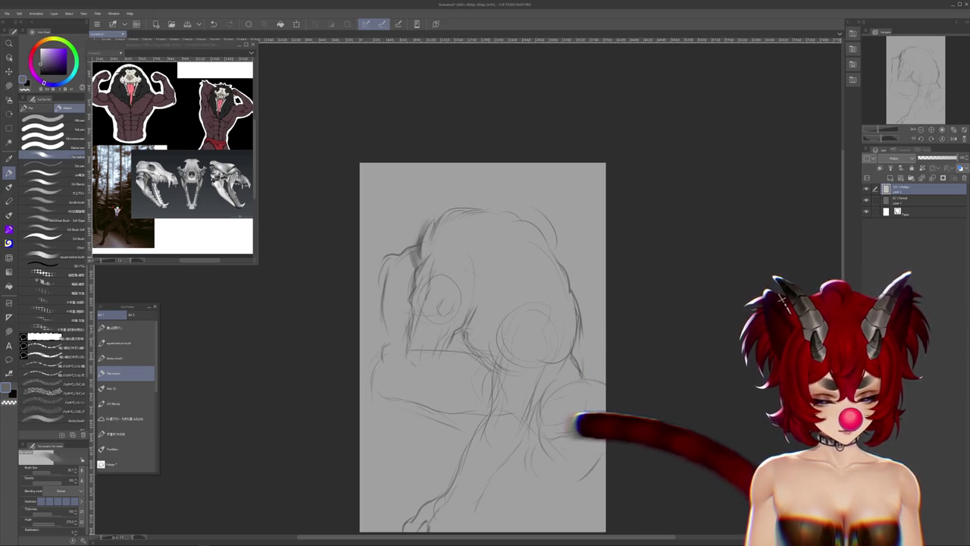
drag(483, 326, 478, 378)
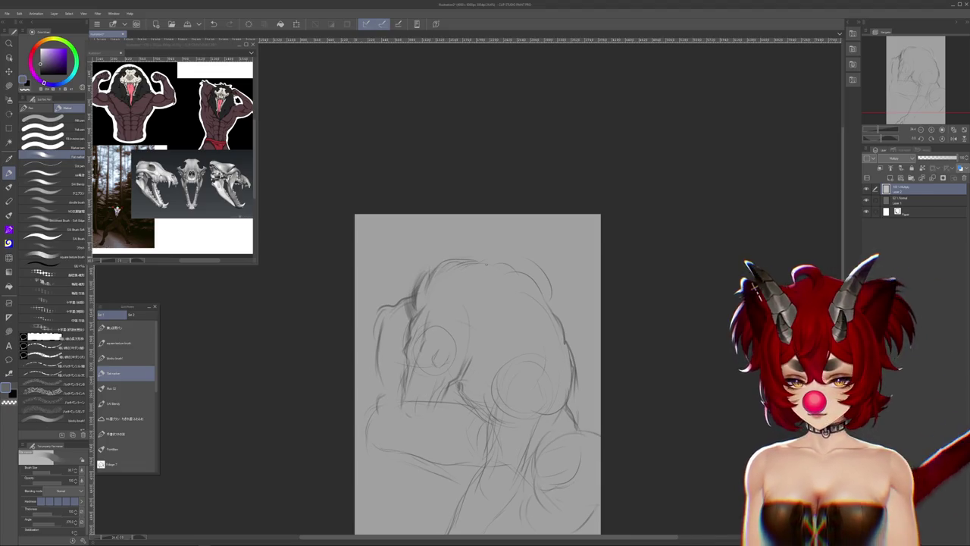
scroll(596, 331, down, 2)
scroll(596, 331, down, 1)
Scale the sketch down slightly, raise it and apply the transform
key(ctrl+t)
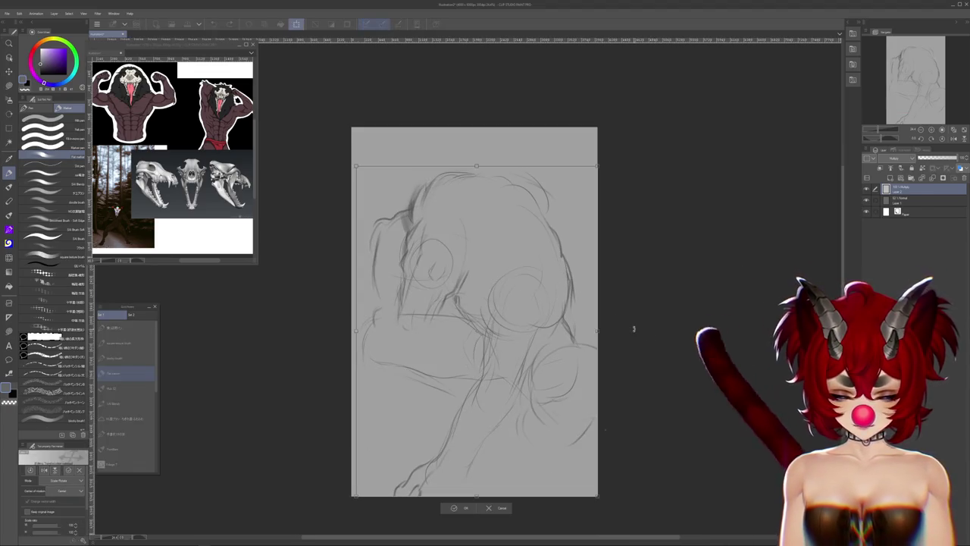
drag(597, 494, 558, 399)
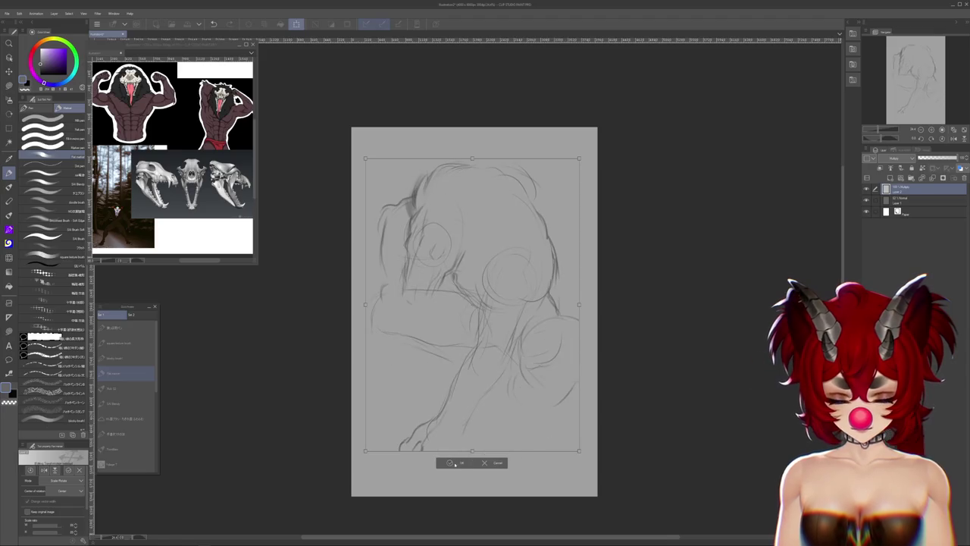
key(Return)
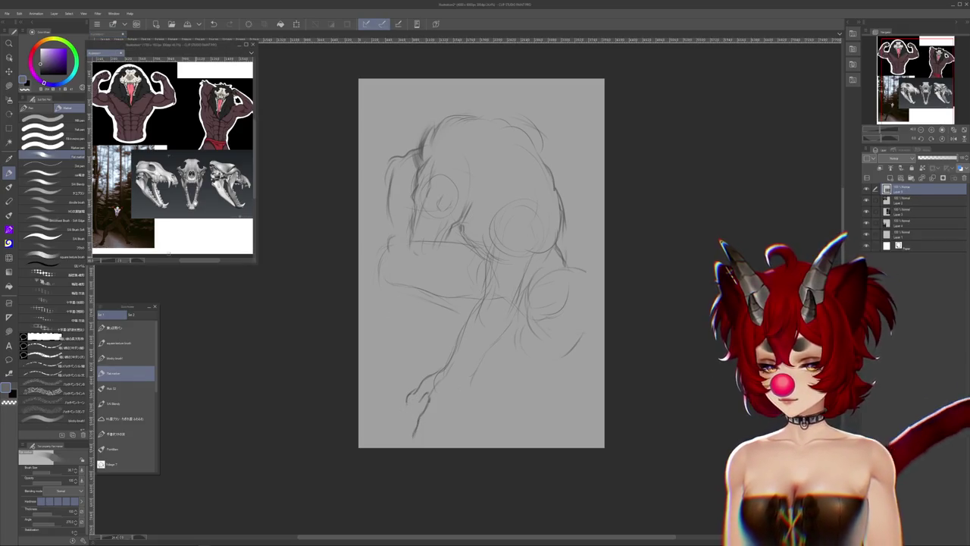
scroll(173, 152, up, 2)
drag(182, 151, 170, 161)
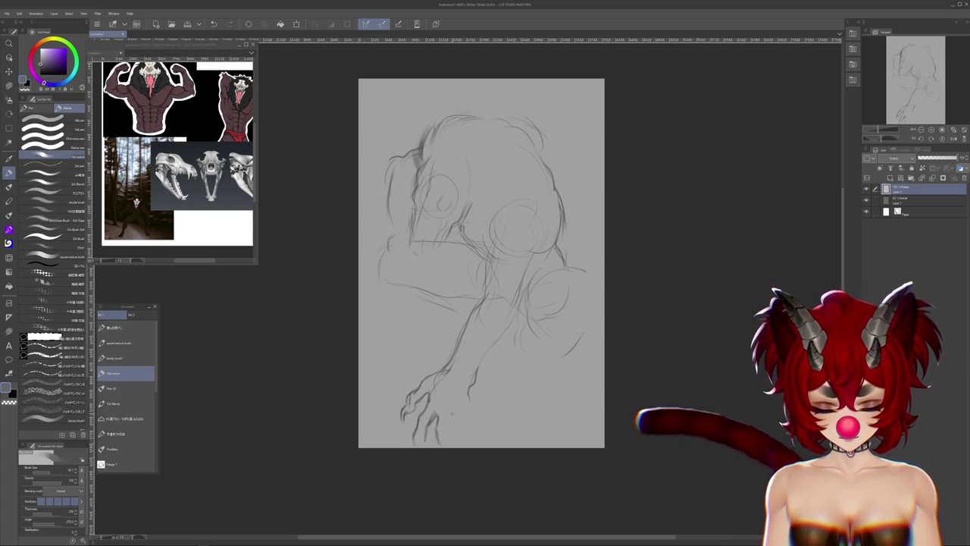
Draw the hand's clawed fingers near the canvas bottom, then tilt the view slightly
mouse_move(450, 424)
mouse_down()
mouse_move(450, 438)
mouse_move(475, 369)
mouse_move(452, 385)
mouse_up()
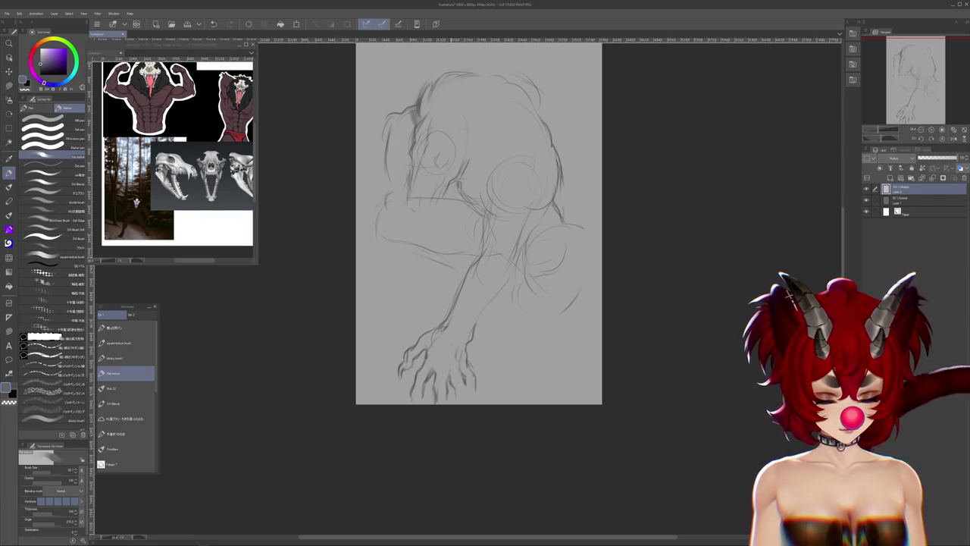
drag(530, 227, 576, 288)
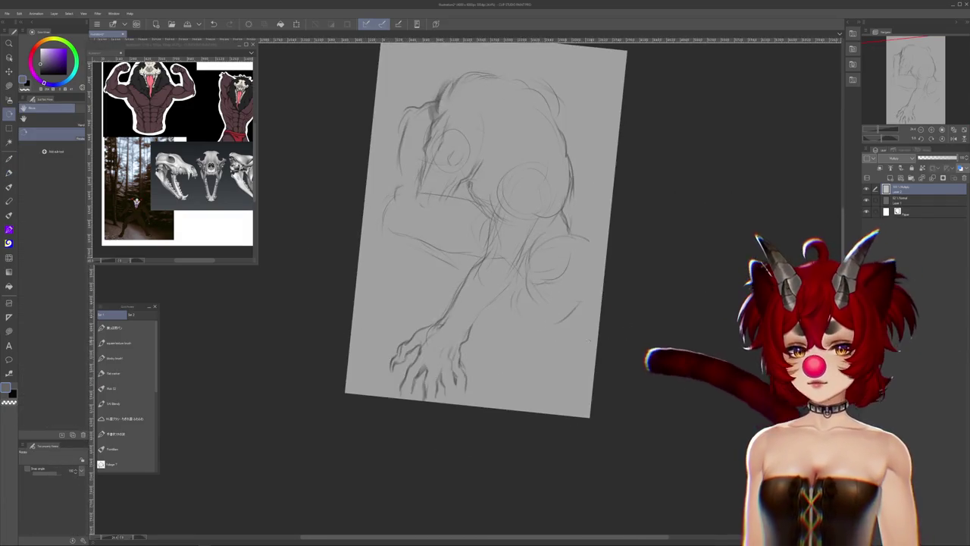
Reset the view upright and draw a dark contour stroke along the reaching arm
drag(485, 227, 493, 258)
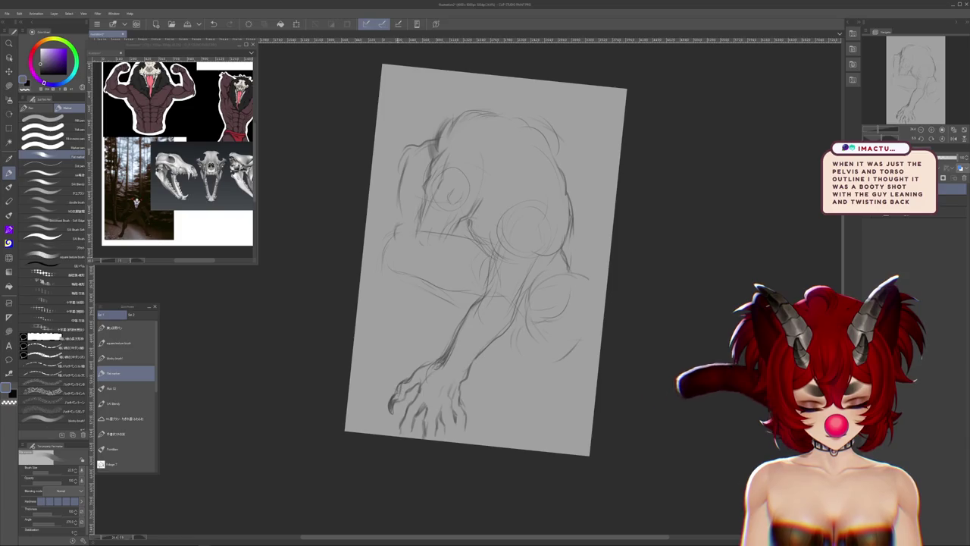
scroll(487, 247, down, 1)
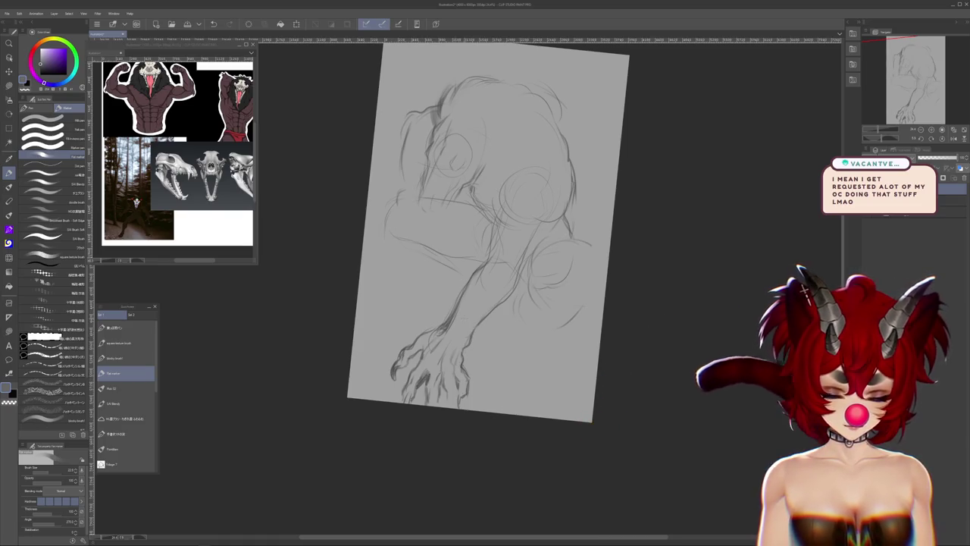
drag(489, 283, 487, 283)
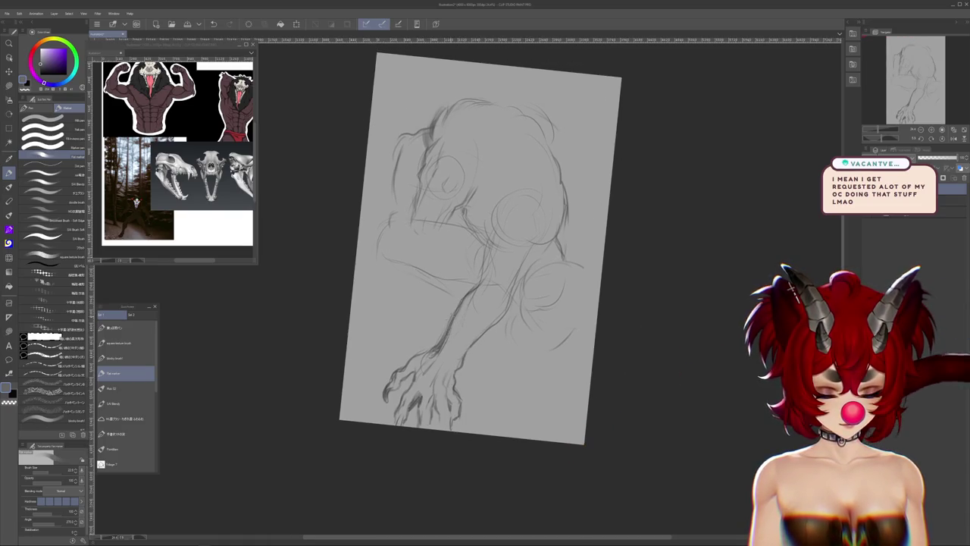
drag(496, 318, 478, 379)
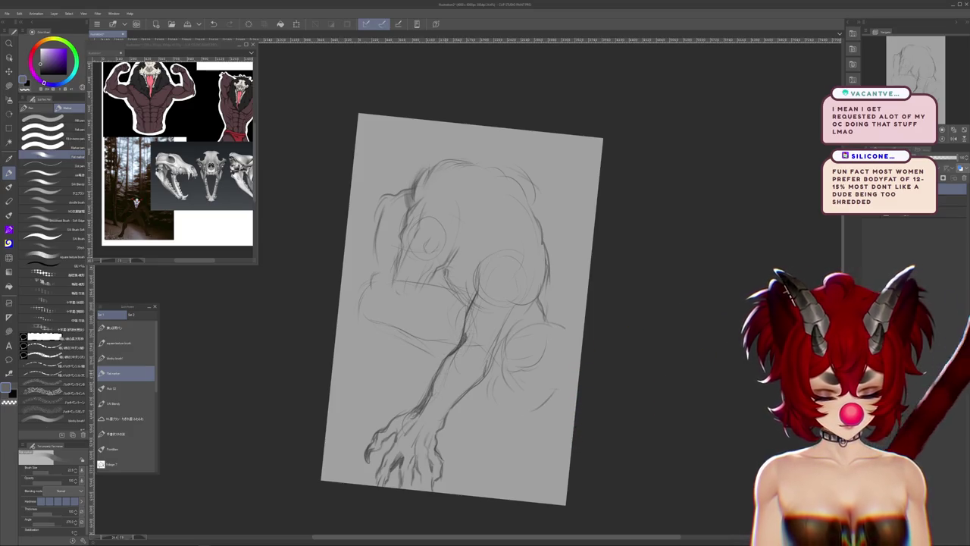
mouse_move(576, 454)
mouse_down()
mouse_move(584, 417)
mouse_move(623, 407)
mouse_up()
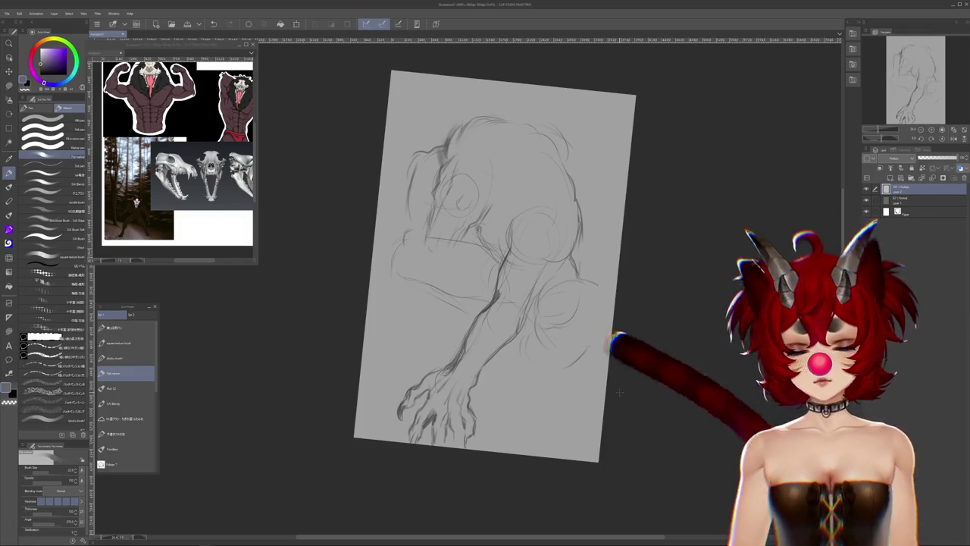
key(ctrl+@)
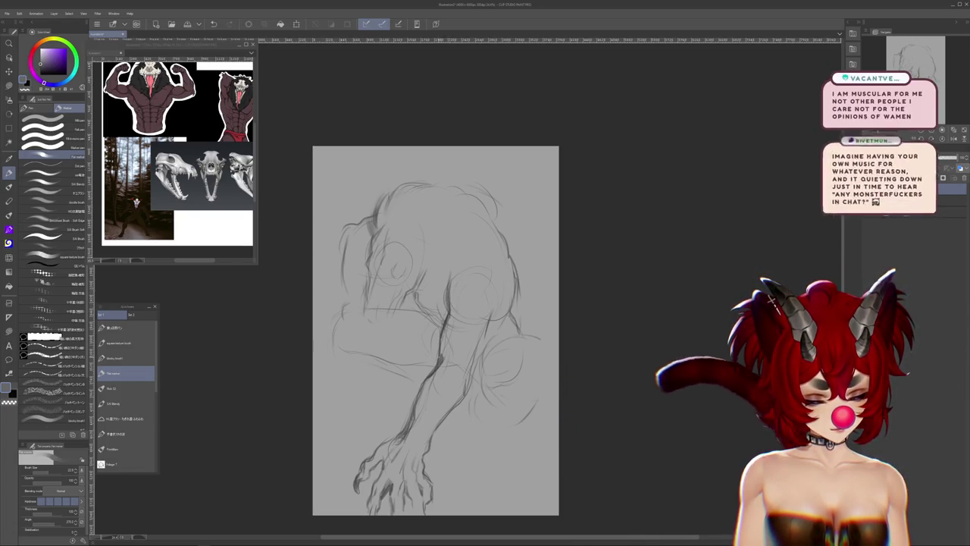
drag(359, 377, 367, 394)
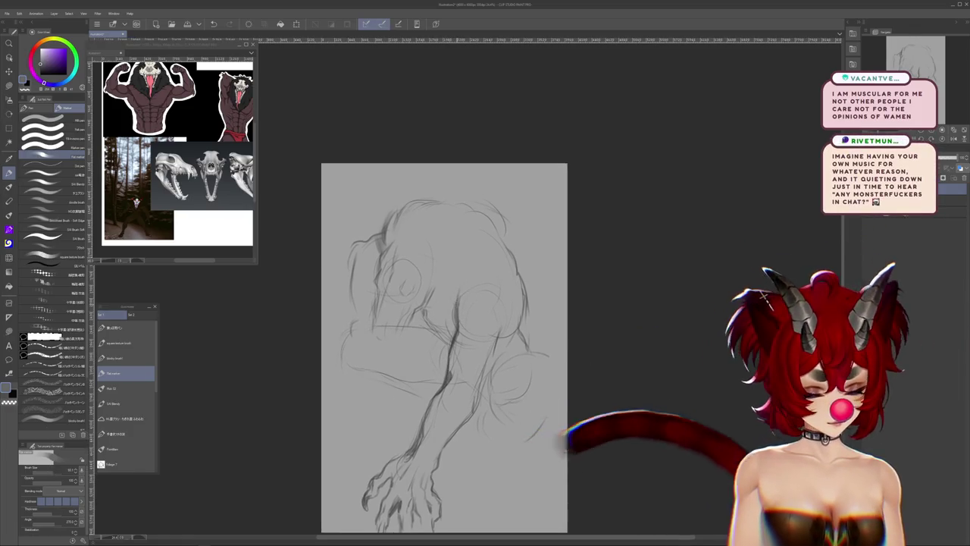
drag(467, 281, 454, 311)
scroll(576, 335, down, 3)
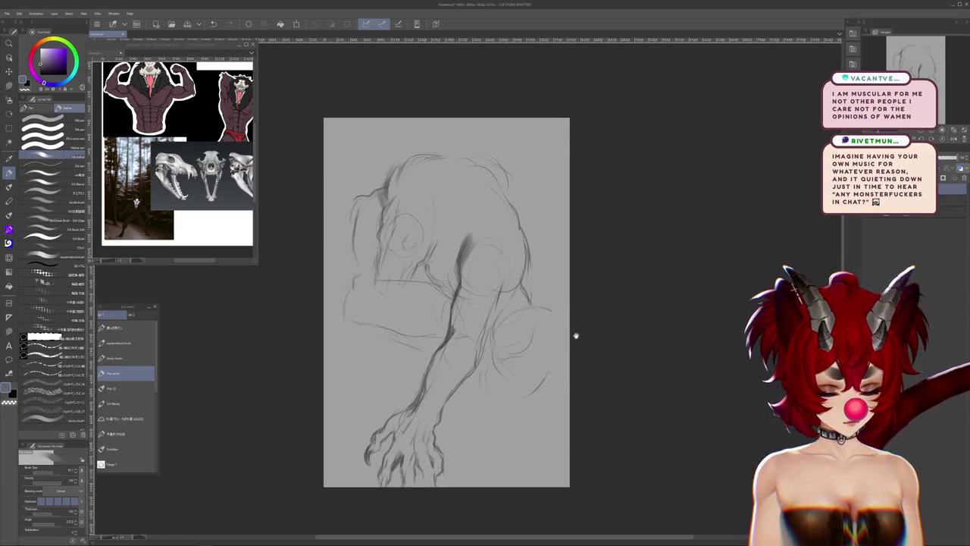
Add short dark strokes along the arm's contour down toward the clawed hand
mouse_move(502, 284)
mouse_down()
mouse_move(476, 365)
mouse_move(496, 369)
mouse_up()
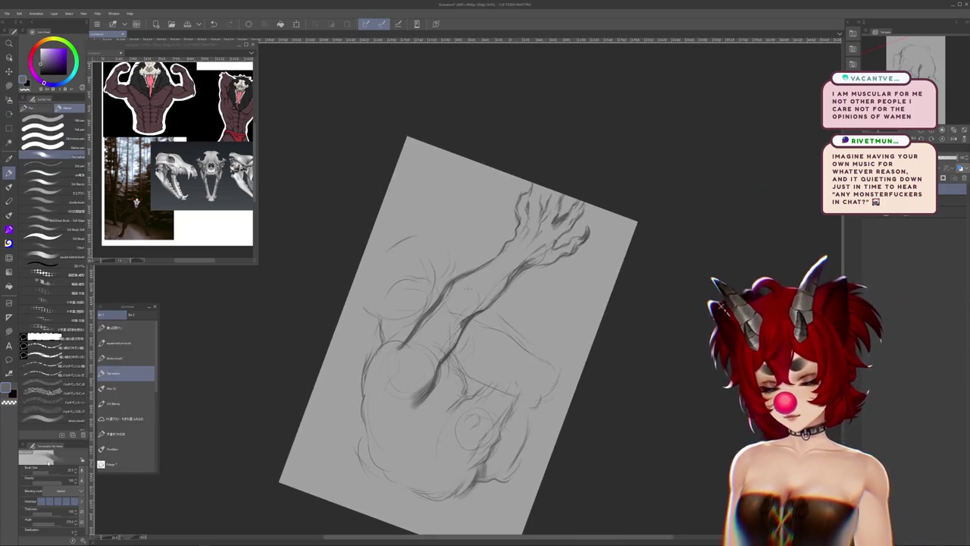
drag(454, 318, 448, 358)
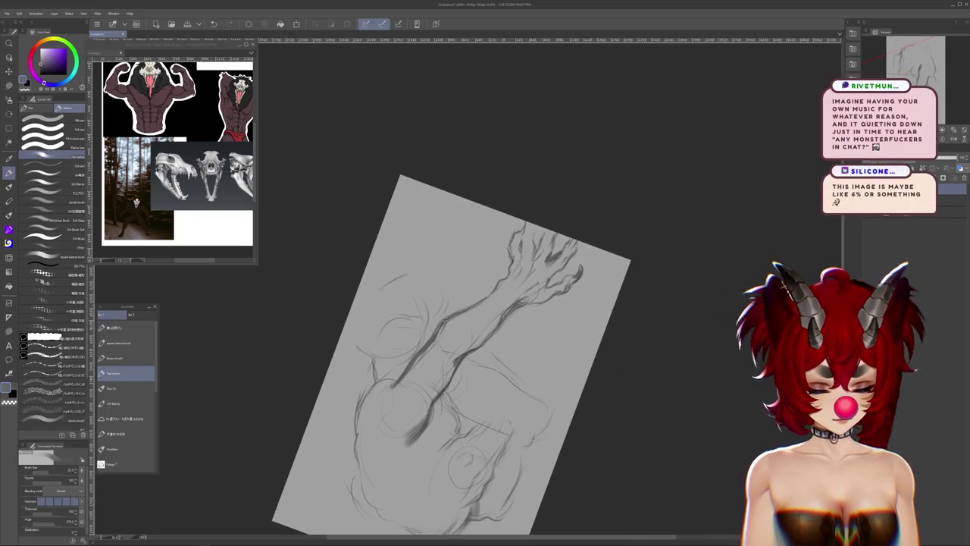
key(r)
mouse_move(575, 228)
mouse_down()
mouse_move(523, 403)
mouse_move(591, 333)
mouse_up()
key(b)
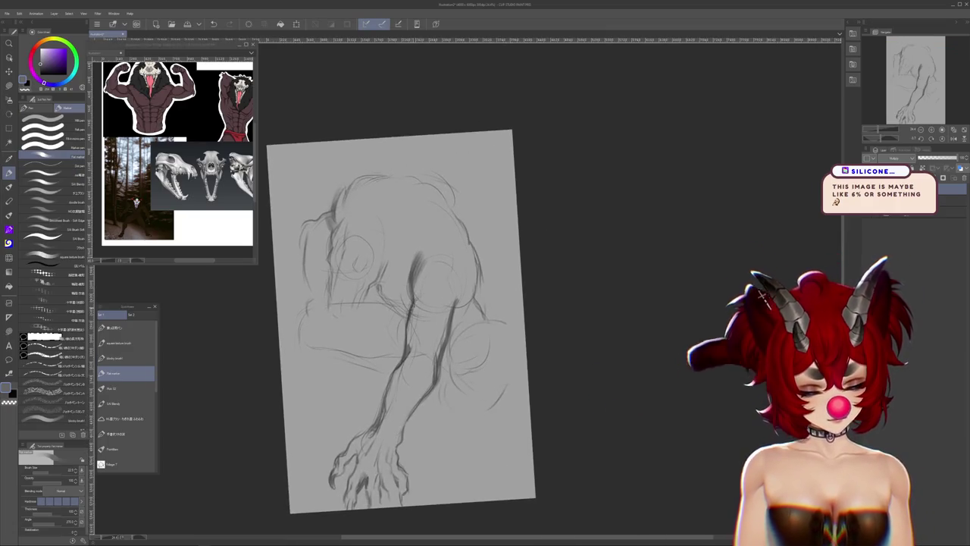
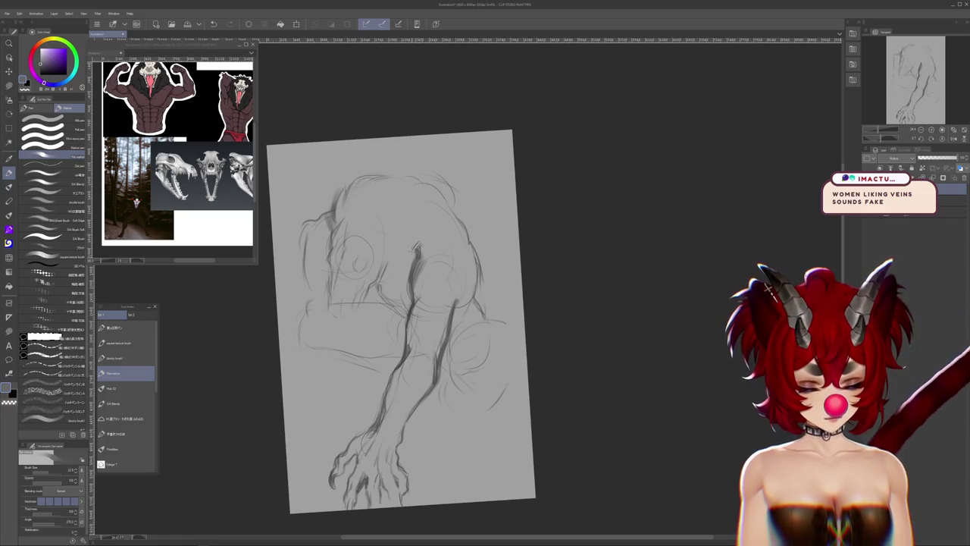
Pan the sketch and view it upside down and sideways, then reset the rotation upright
drag(466, 341, 483, 380)
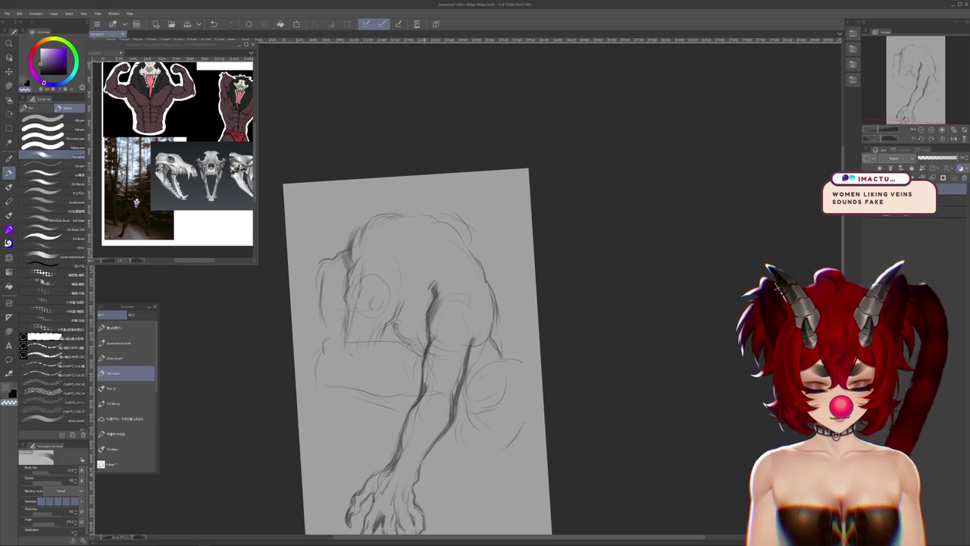
drag(466, 426, 472, 443)
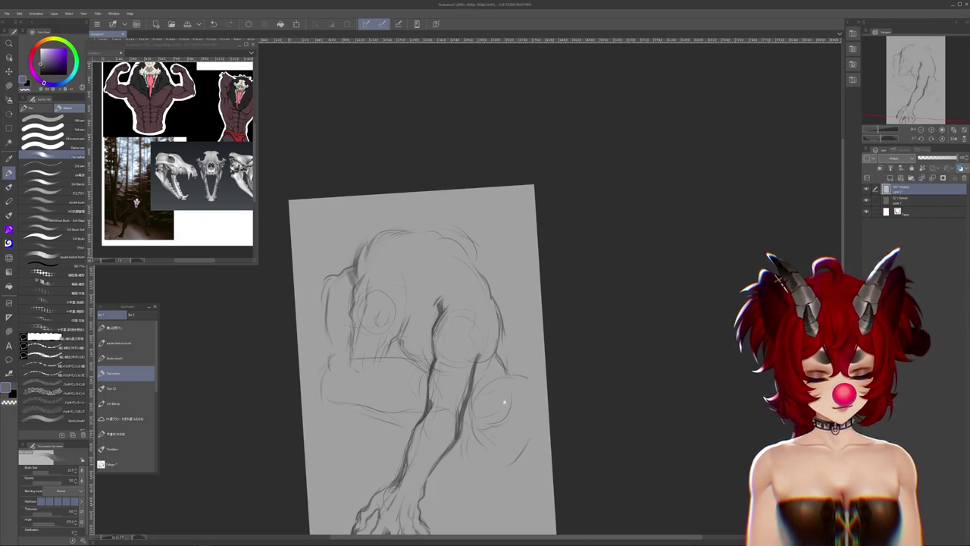
drag(504, 401, 507, 367)
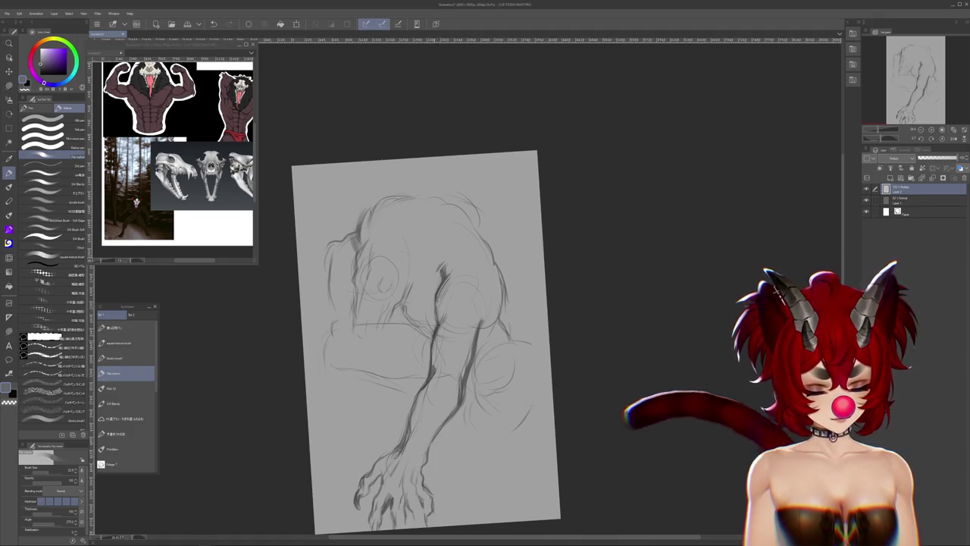
drag(487, 429, 544, 385)
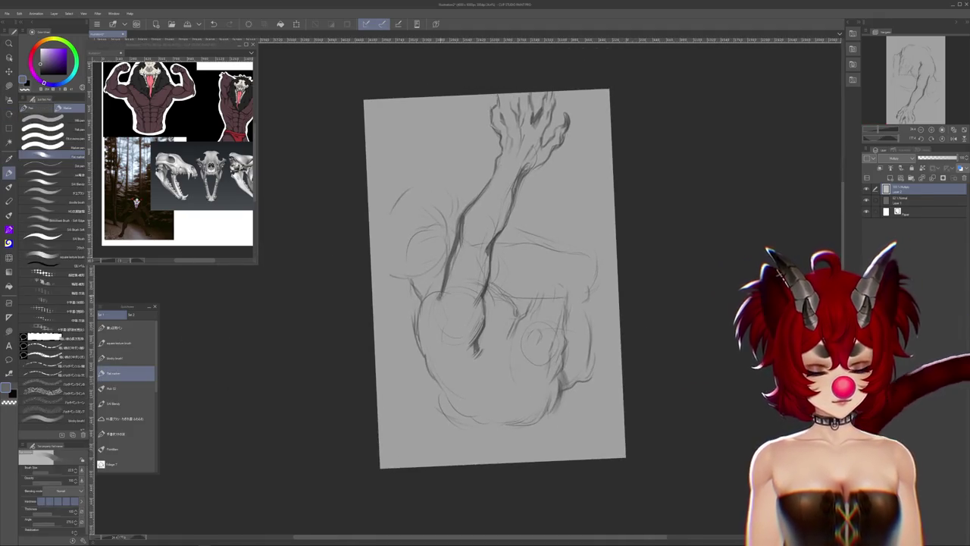
key(r)
drag(576, 341, 485, 440)
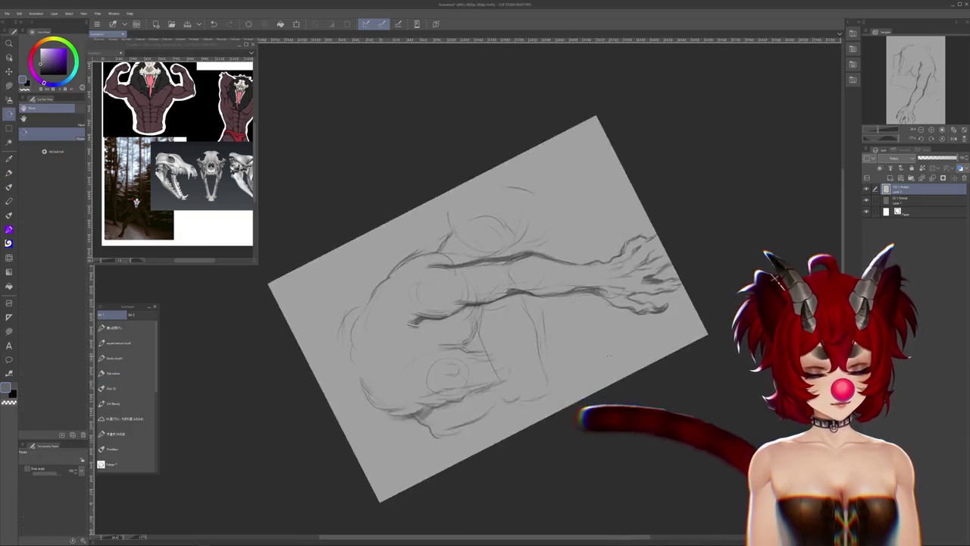
key(ctrl+at)
key(b)
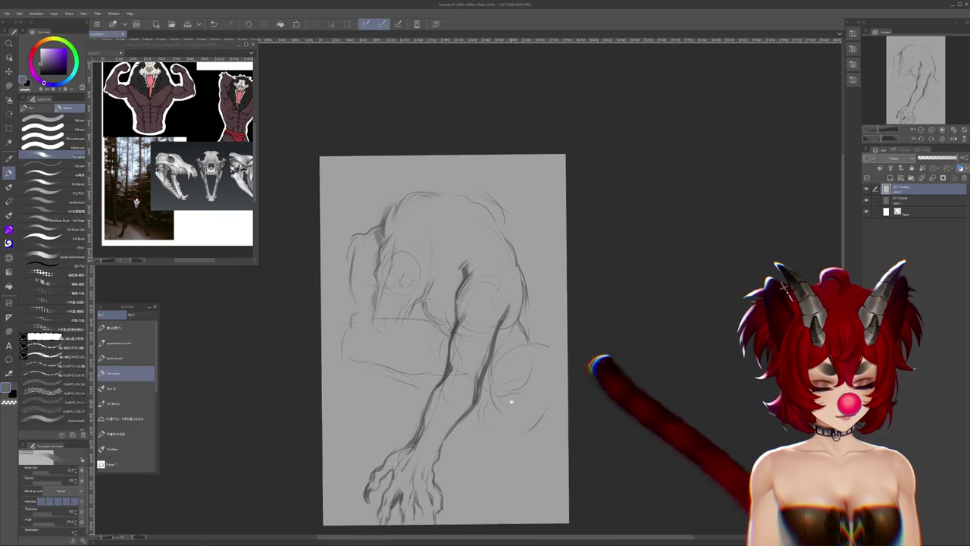
Zoom in on the claws, switch to the Blend tools, then pick the marker brush
drag(509, 379, 512, 330)
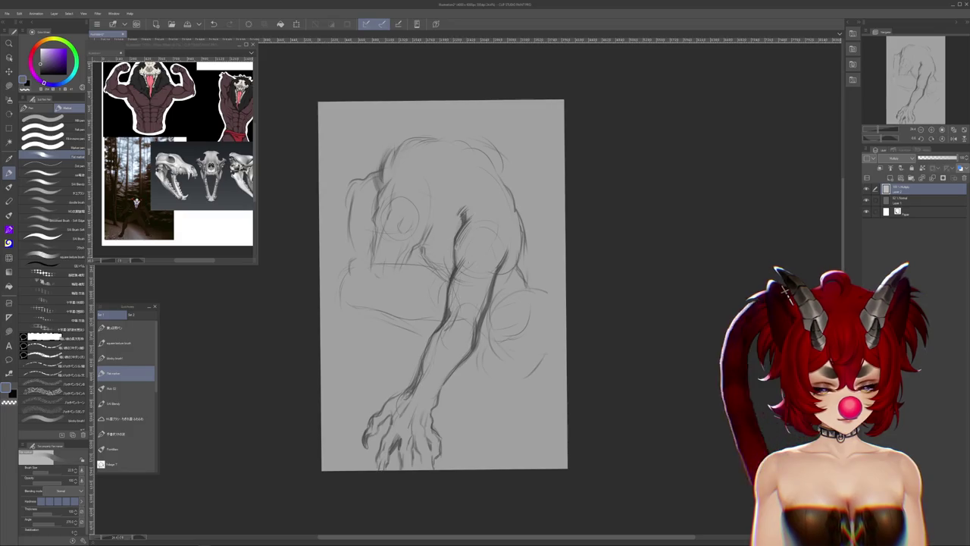
drag(440, 288, 434, 329)
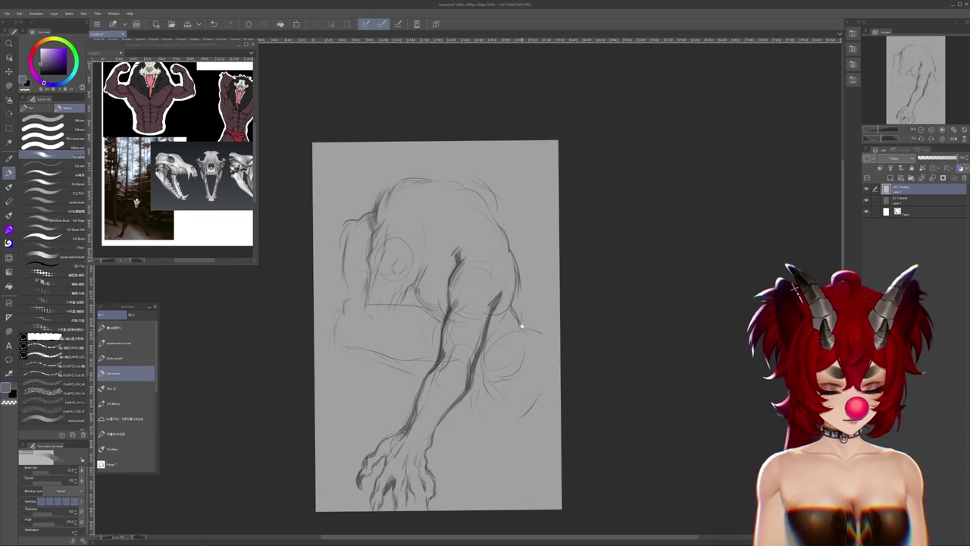
drag(521, 326, 528, 344)
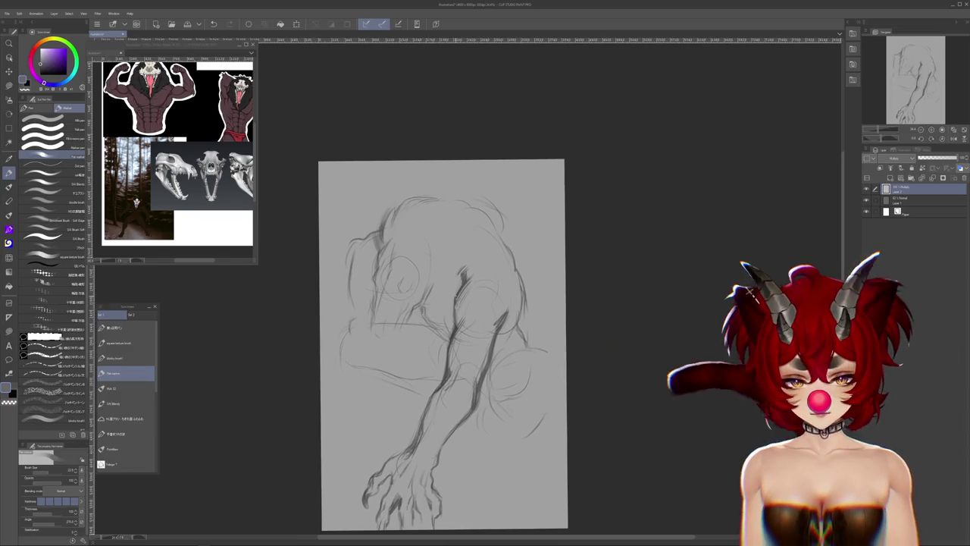
scroll(411, 389, up, 1)
drag(412, 389, 404, 296)
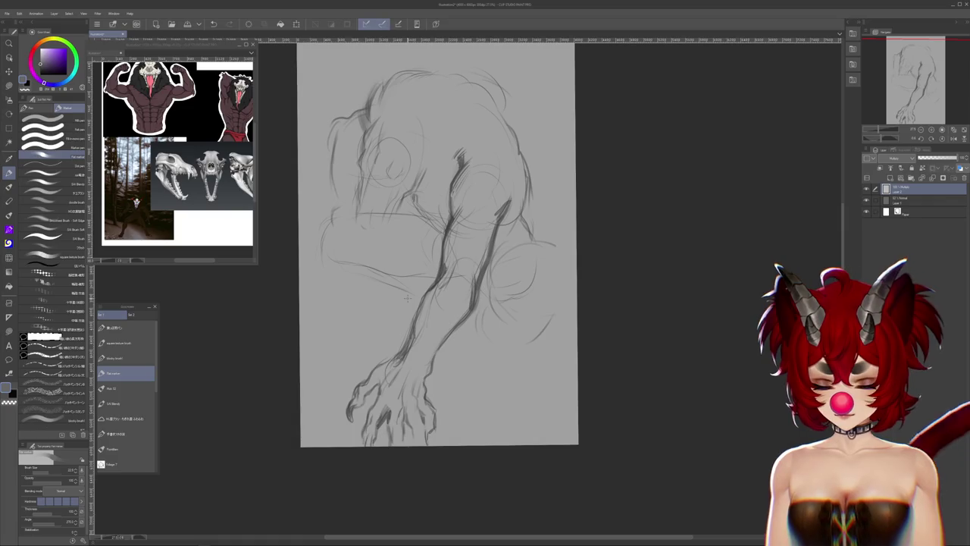
key(j)
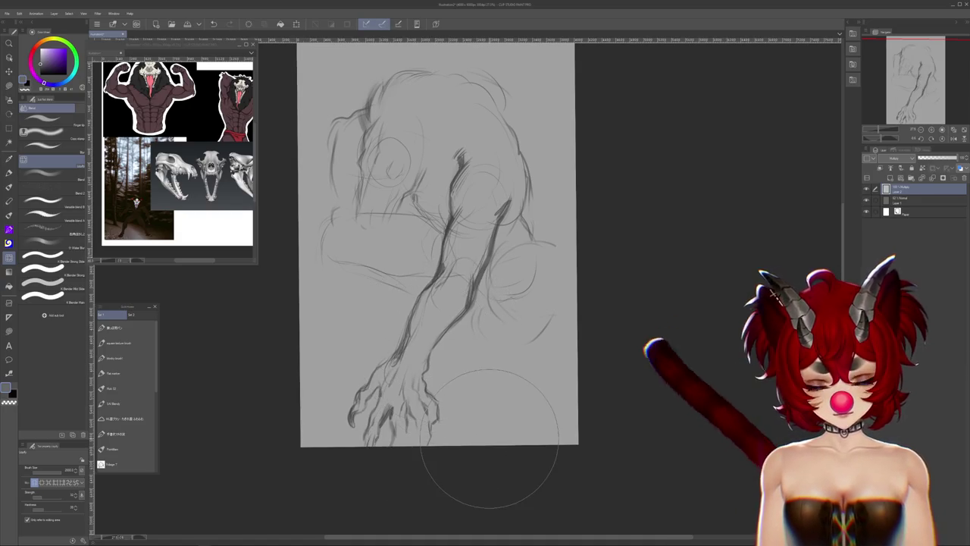
click(125, 373)
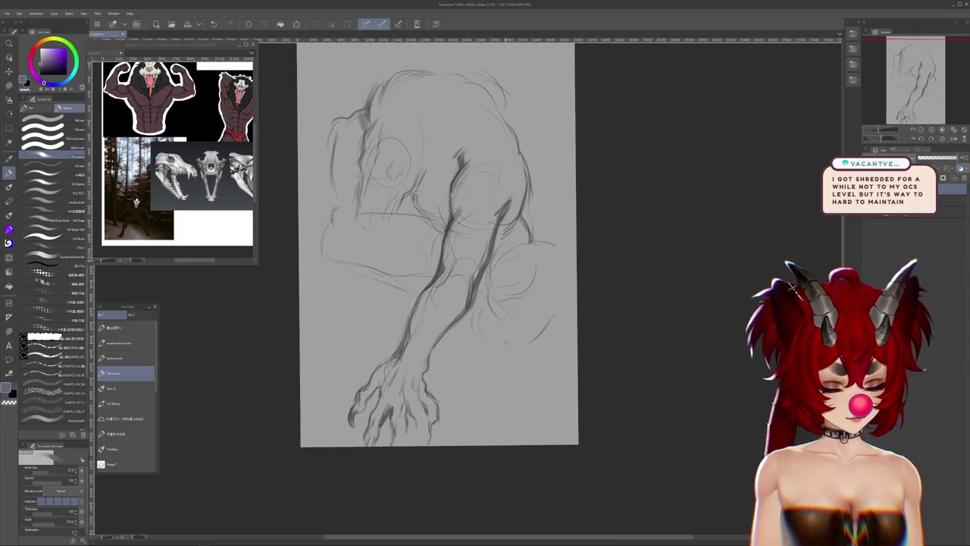
Pan around the creature sketch, then flip the canvas view horizontally to check proportions
mouse_move(505, 343)
mouse_down()
mouse_move(618, 404)
mouse_move(601, 386)
mouse_up()
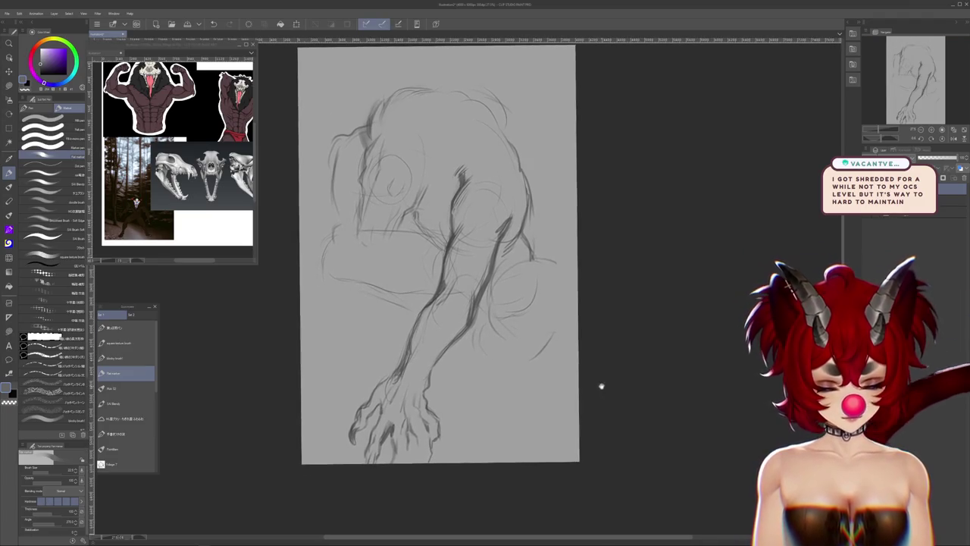
drag(520, 385, 500, 411)
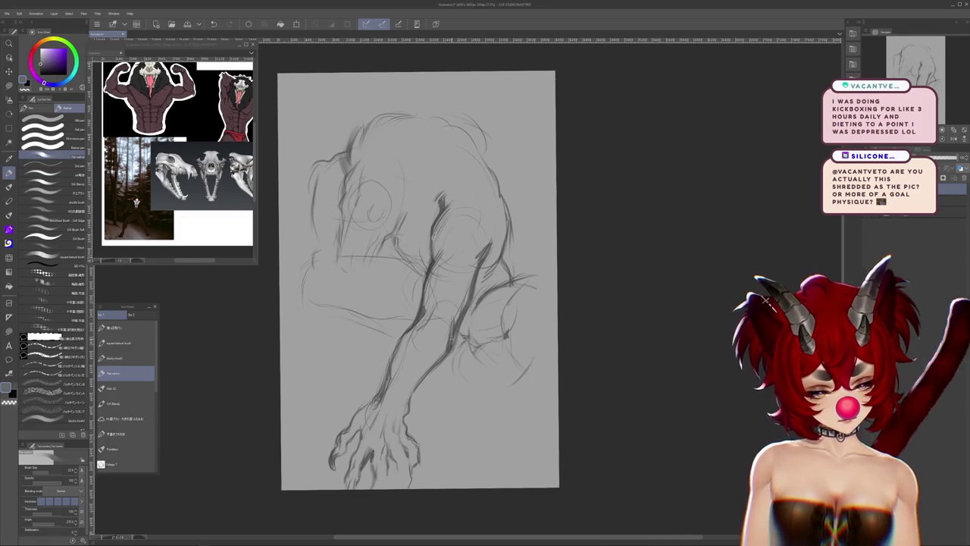
mouse_move(530, 391)
mouse_down()
mouse_move(535, 402)
mouse_move(527, 400)
mouse_up()
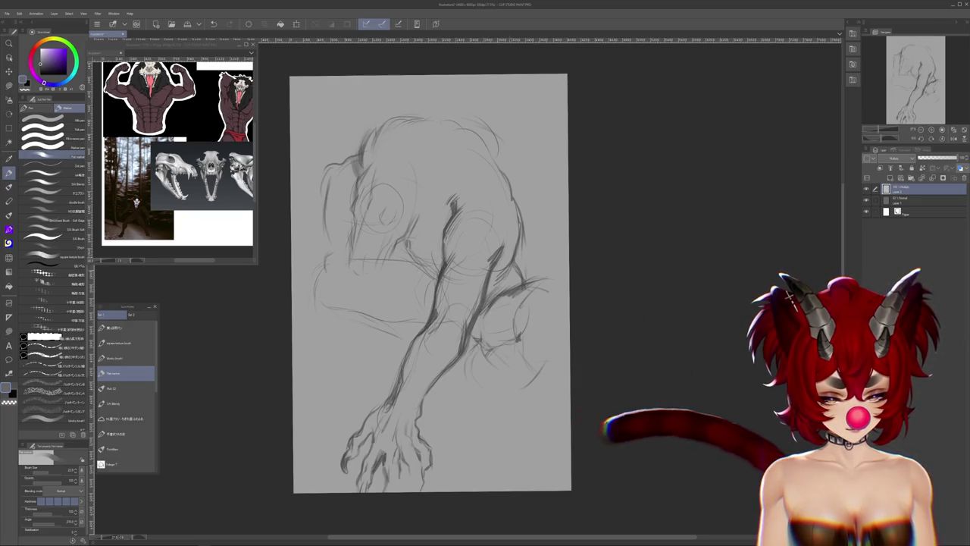
drag(428, 280, 416, 338)
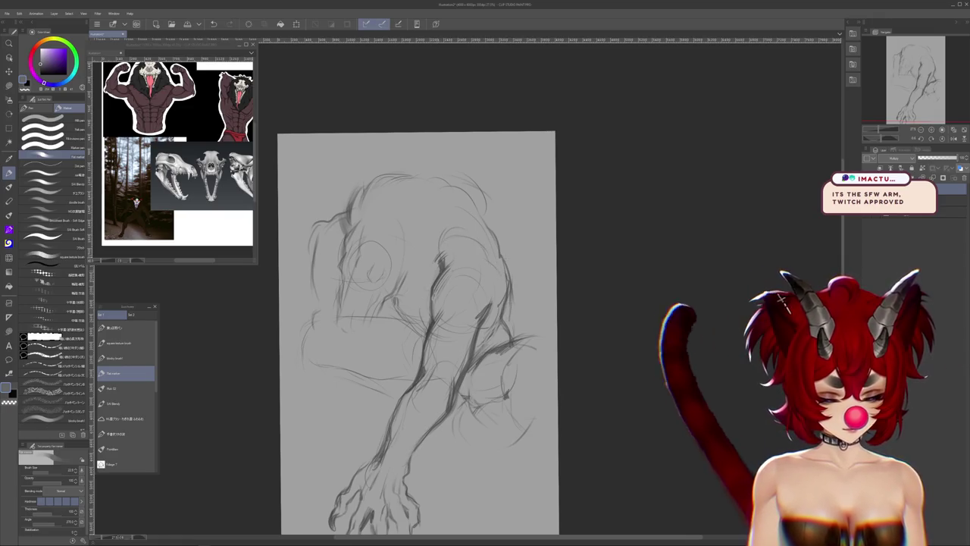
drag(460, 291, 467, 312)
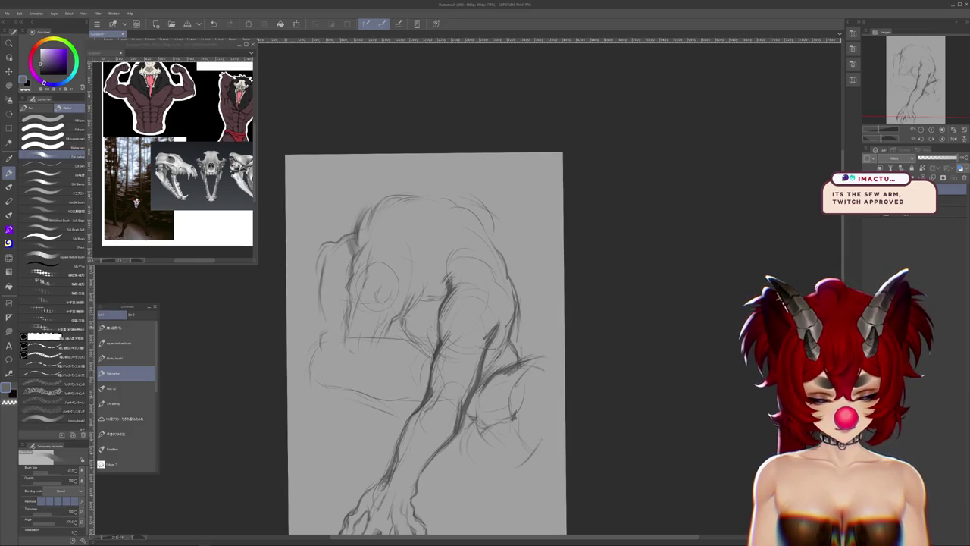
drag(425, 345, 428, 300)
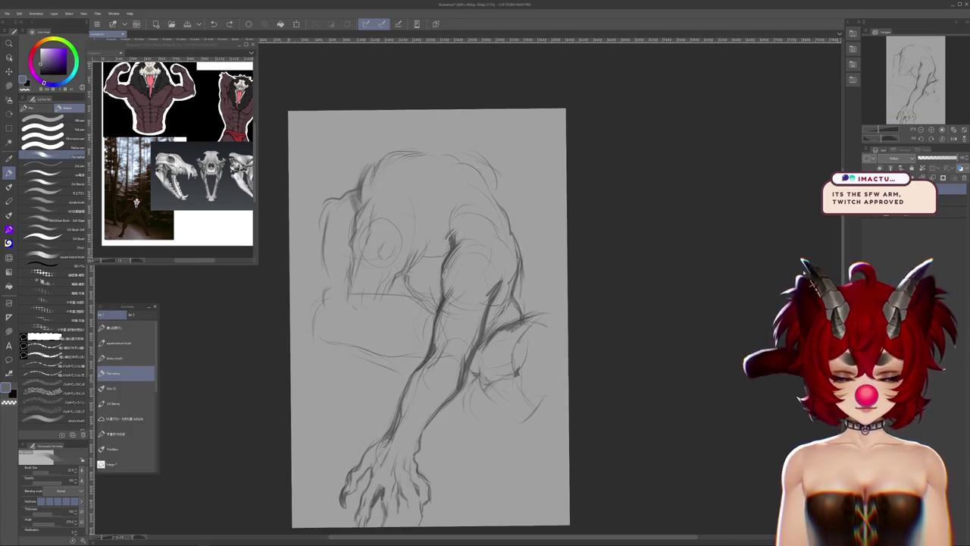
key(h)
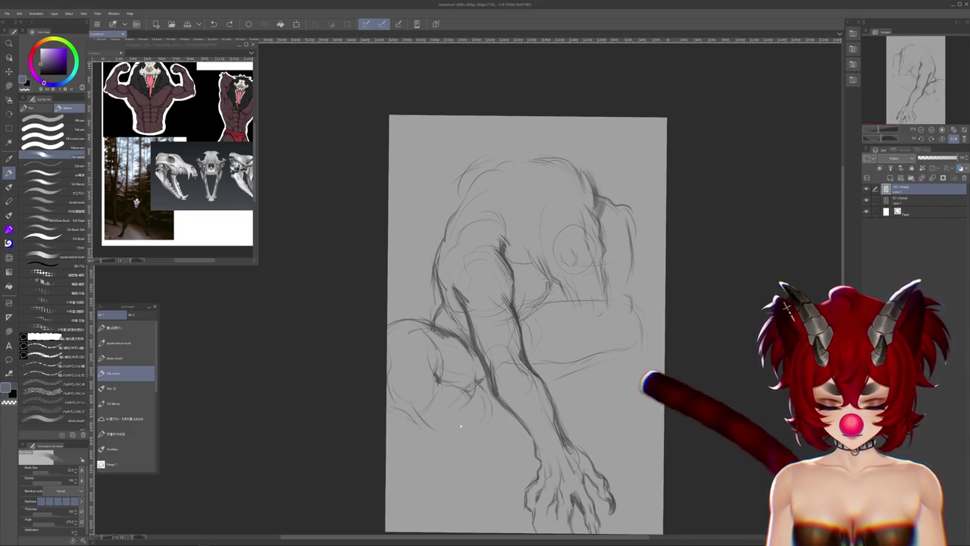
Choose a different pencil sketching brush from the brush sets
click(9, 302)
click(10, 257)
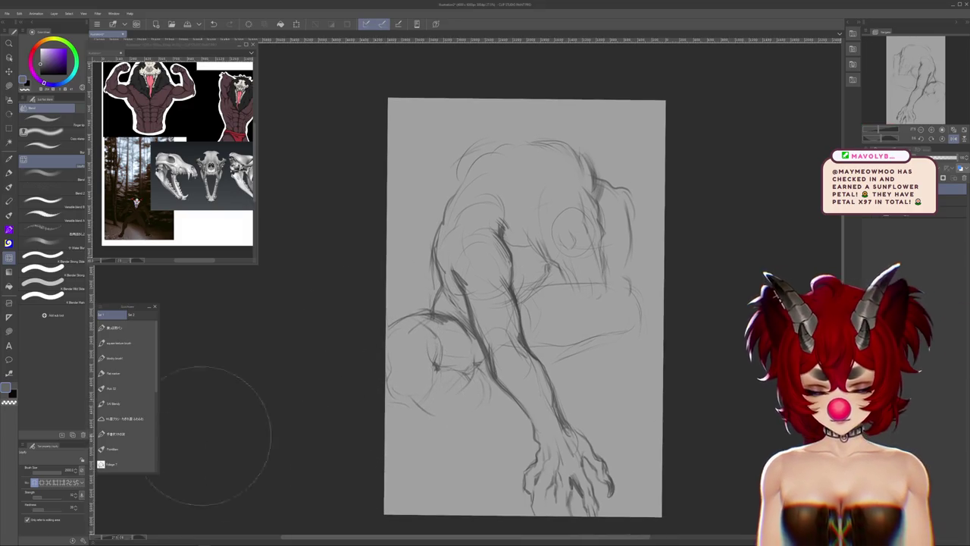
click(125, 372)
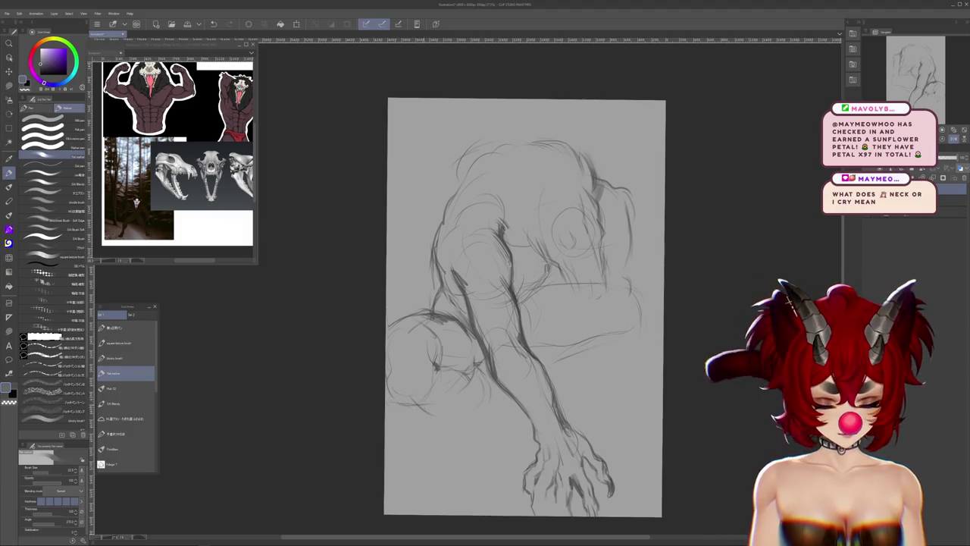
Add dark pencil strokes to the rounded lower-left form, undoing a trial soft grey shade
drag(417, 404, 461, 413)
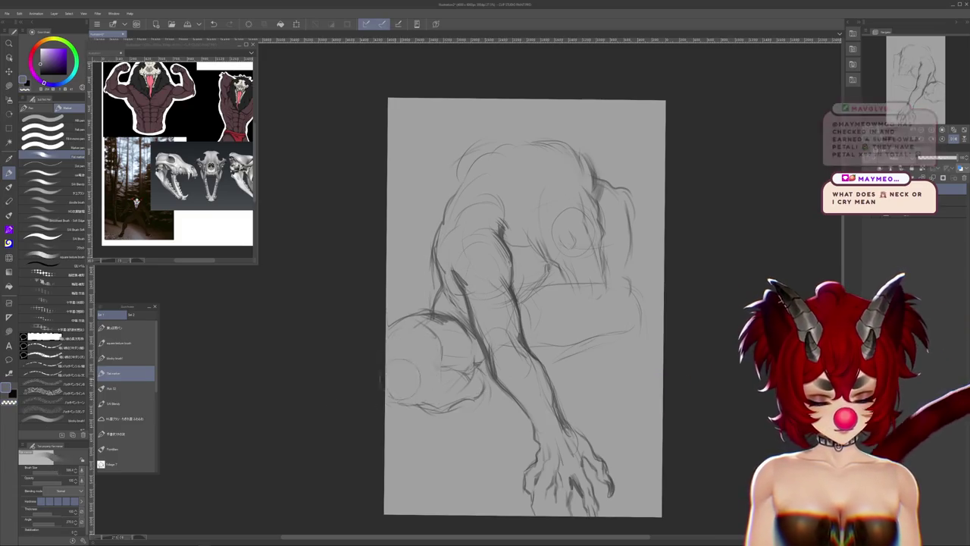
mouse_move(402, 379)
mouse_down()
mouse_move(426, 401)
mouse_move(402, 356)
mouse_move(479, 368)
mouse_up()
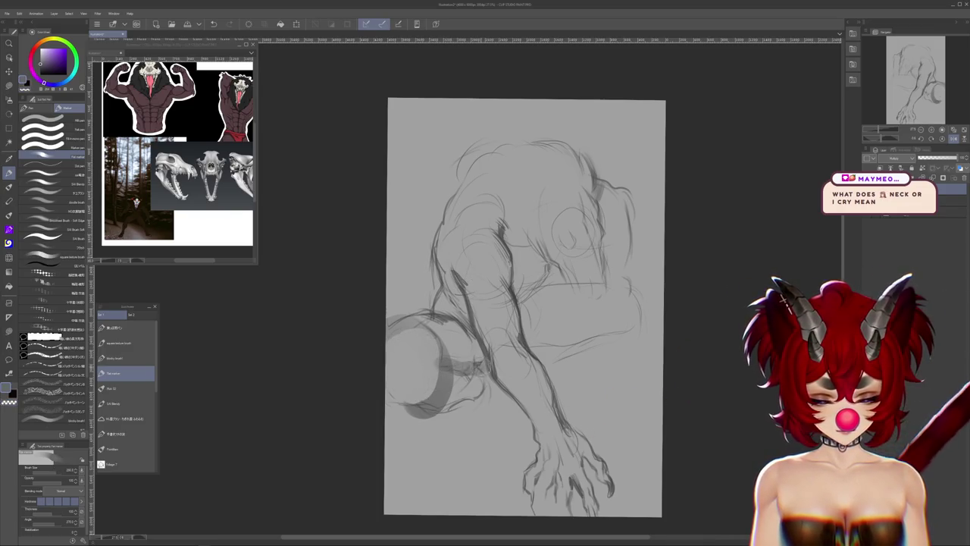
key(ctrl+z)
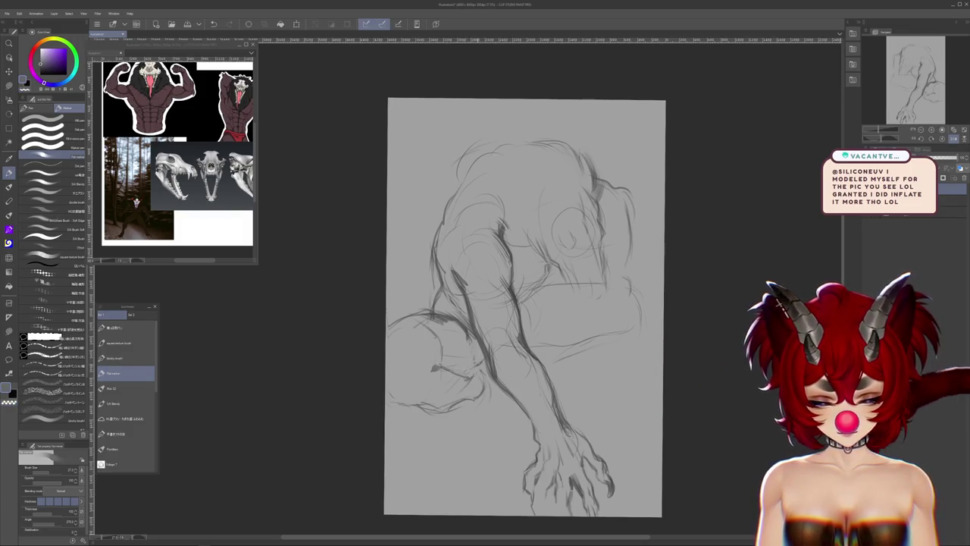
drag(476, 369, 432, 373)
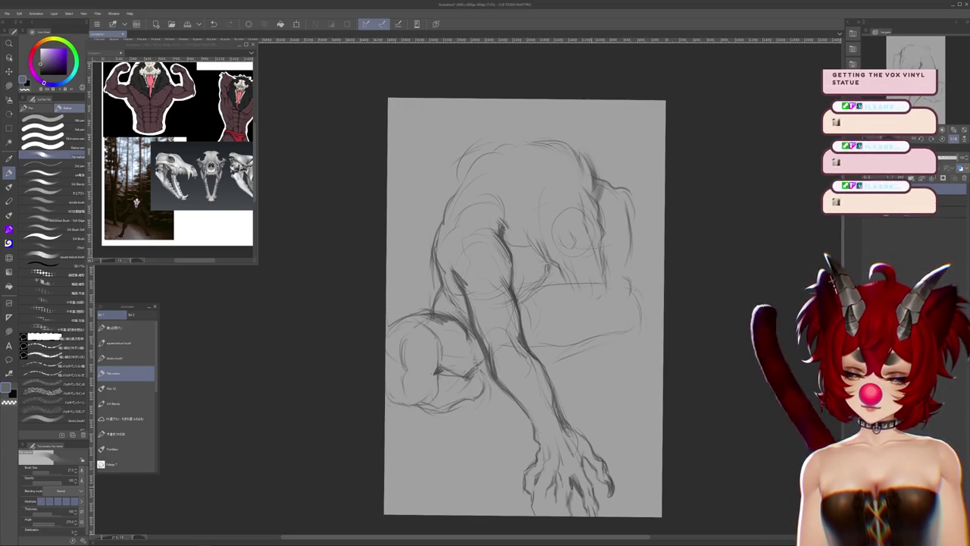
click(8, 83)
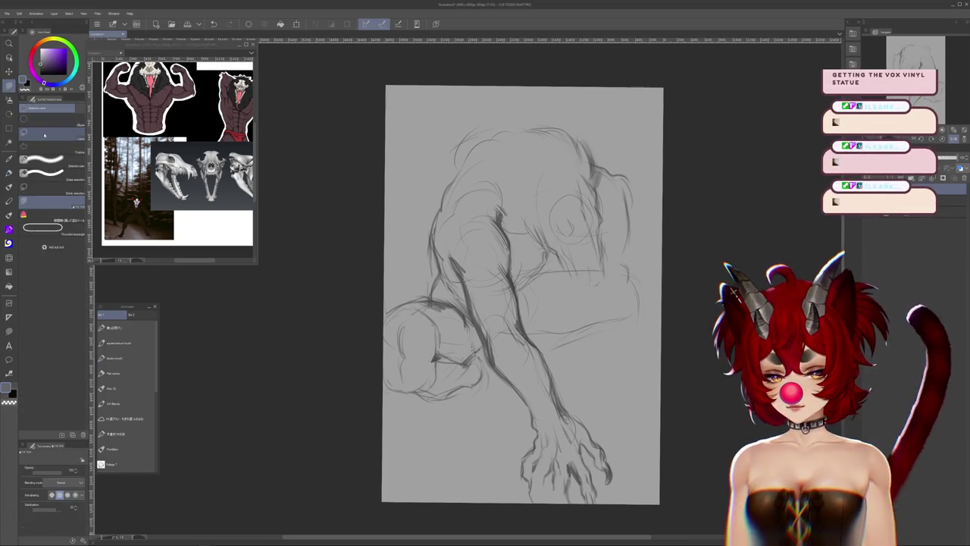
Lasso-select the planted fist, try a Ctrl+T transform, and return to the pen
click(47, 132)
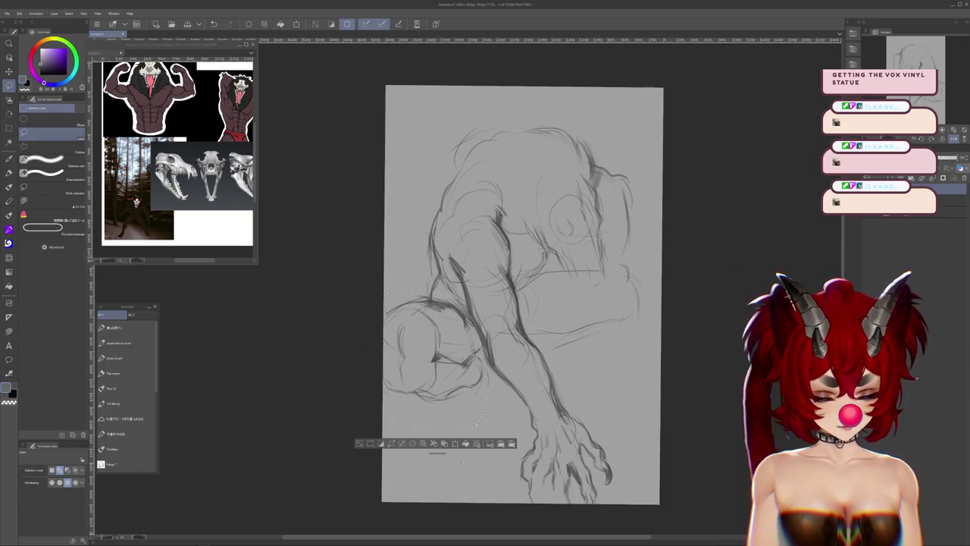
key(ctrl+t)
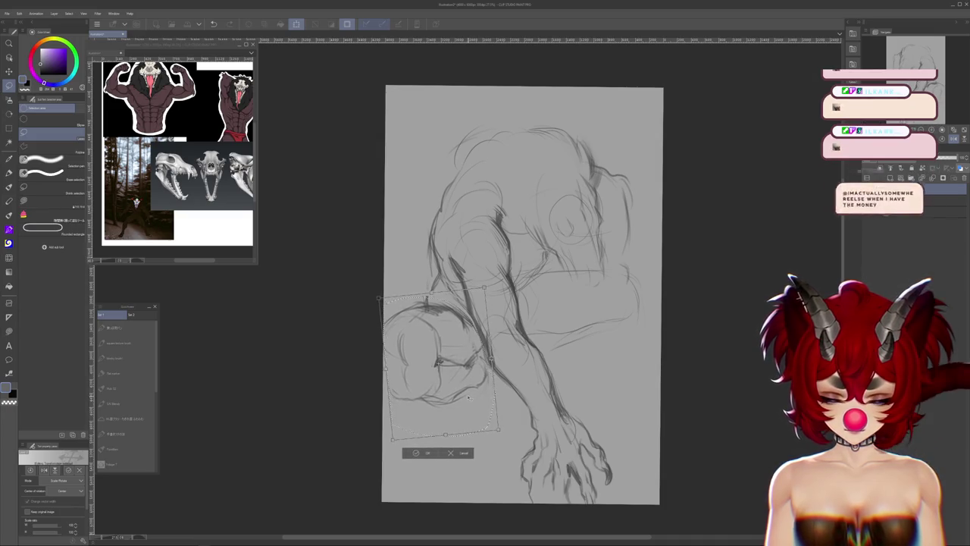
key(Return)
key(p)
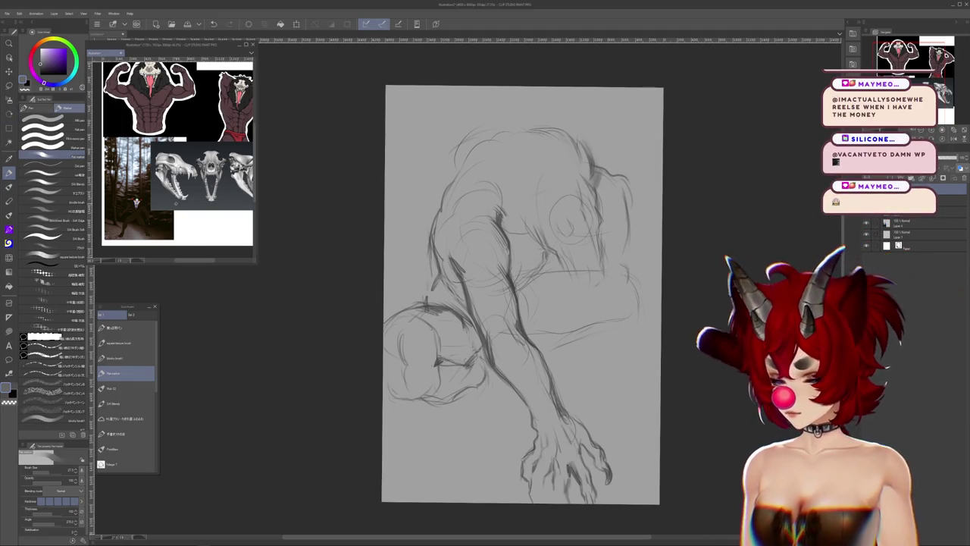
Zoom in and out around the planted fist while drawing the clawed fingers beneath it
scroll(179, 150, up, 5)
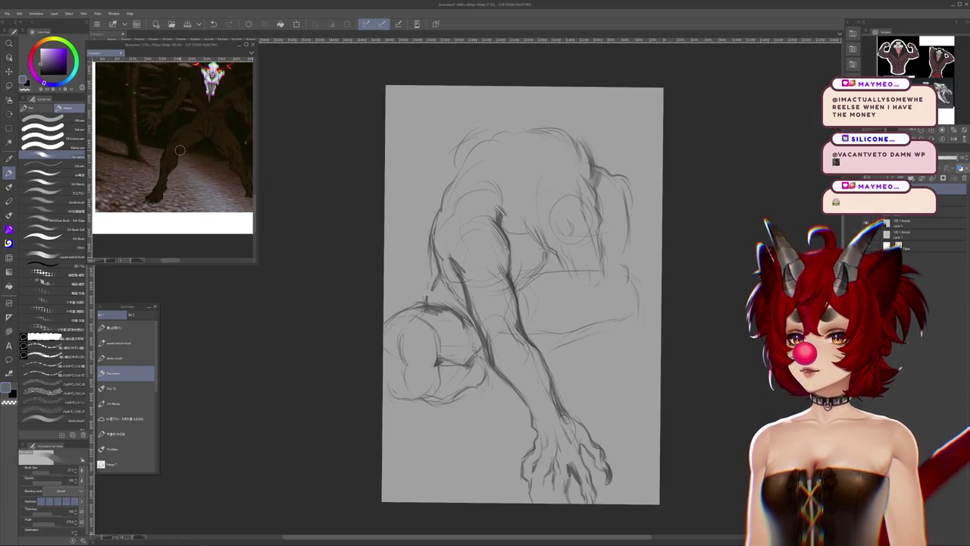
scroll(186, 167, up, 2)
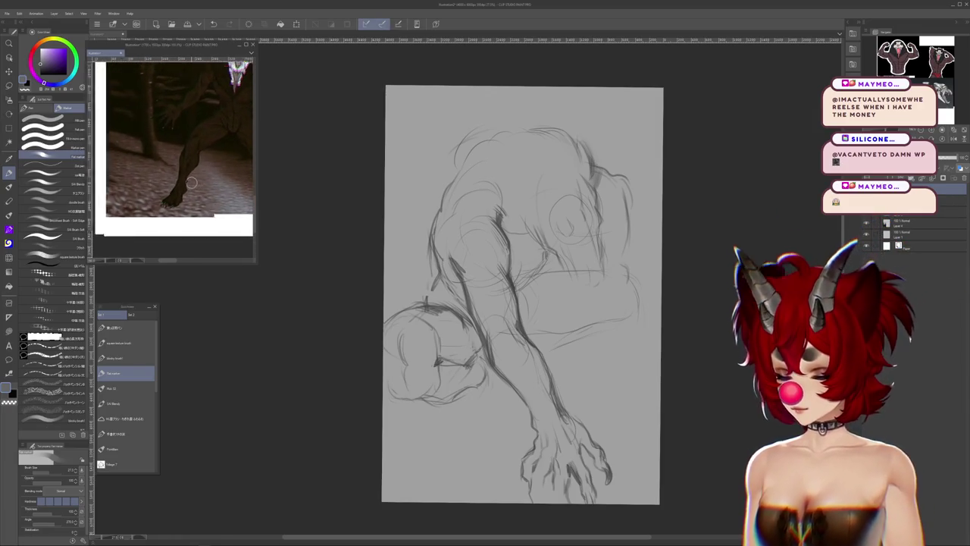
scroll(191, 182, down, 1)
scroll(190, 174, down, 1)
scroll(190, 168, down, 1)
scroll(189, 162, down, 2)
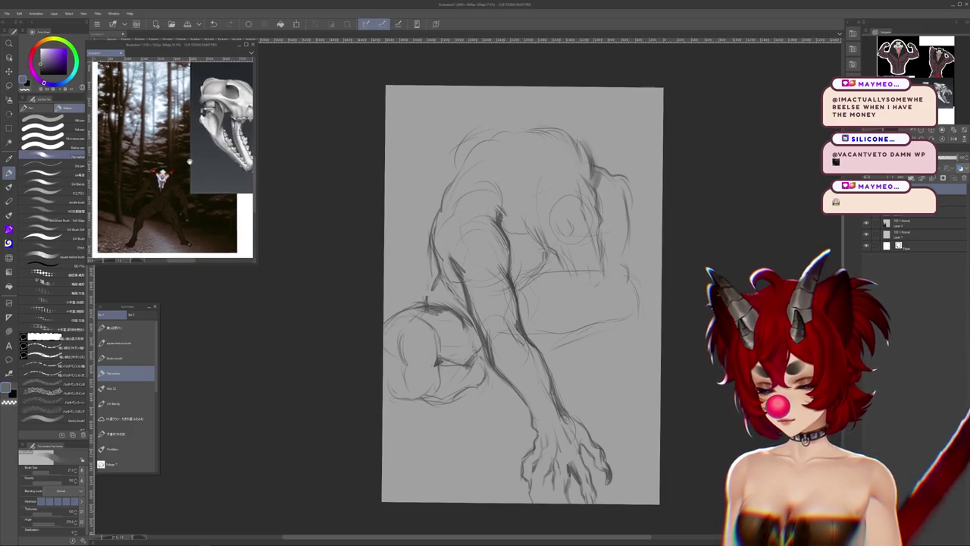
scroll(190, 161, down, 2)
scroll(189, 161, up, 1)
scroll(190, 161, down, 1)
scroll(189, 161, down, 1)
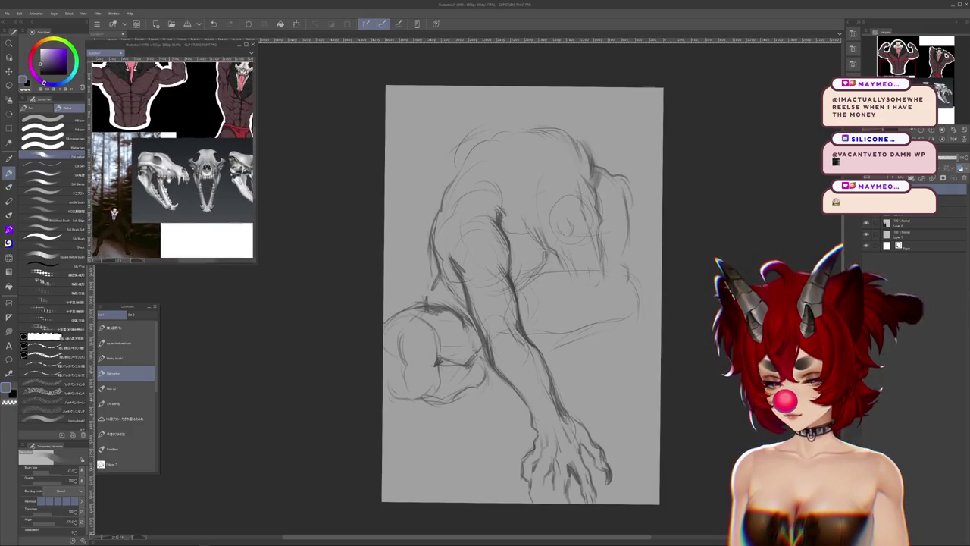
scroll(171, 159, down, 1)
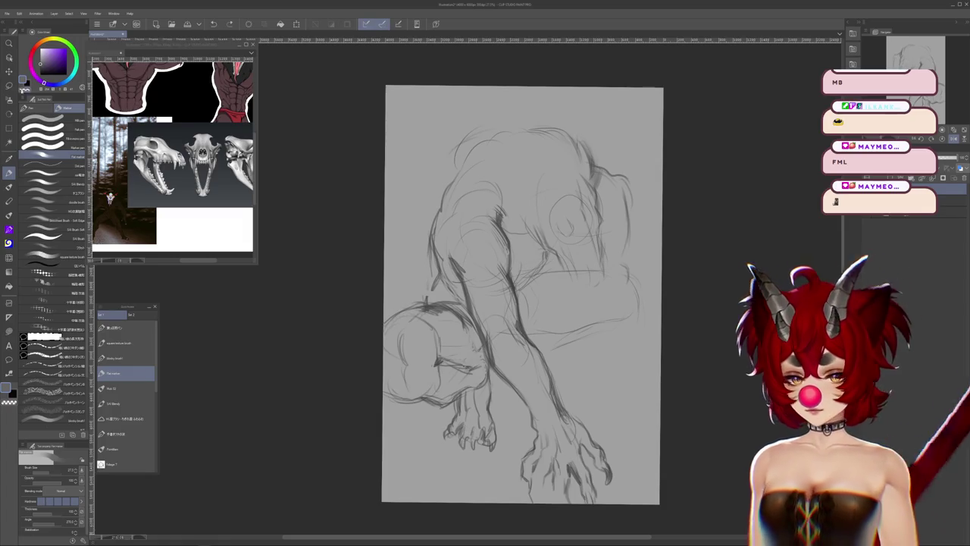
Pan and rotate the canvas about 90° so the reaching arm lies horizontally, zoomed in
key(m)
mouse_move(523, 296)
mouse_down()
mouse_move(557, 326)
mouse_move(562, 348)
mouse_up()
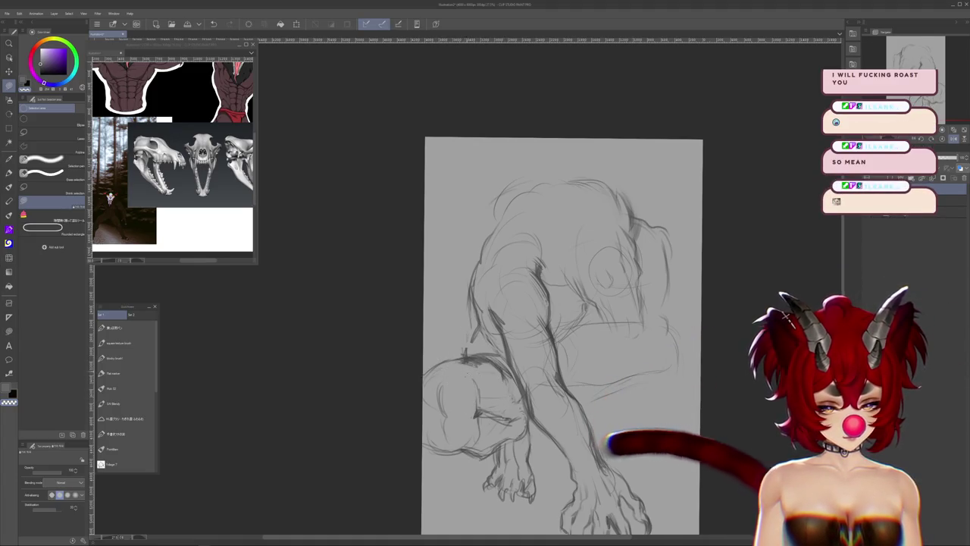
mouse_move(636, 228)
mouse_down()
mouse_move(666, 394)
mouse_move(591, 470)
mouse_move(530, 485)
mouse_up()
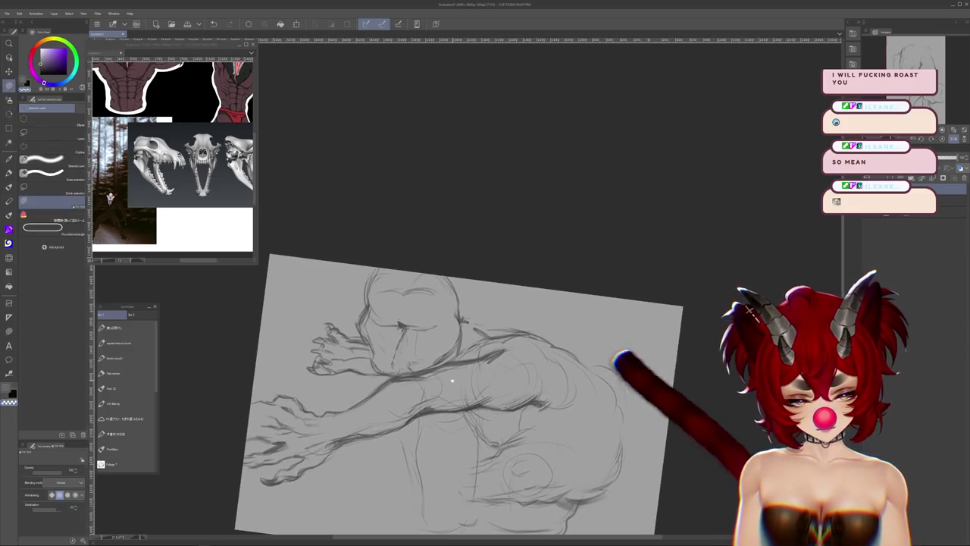
click(125, 372)
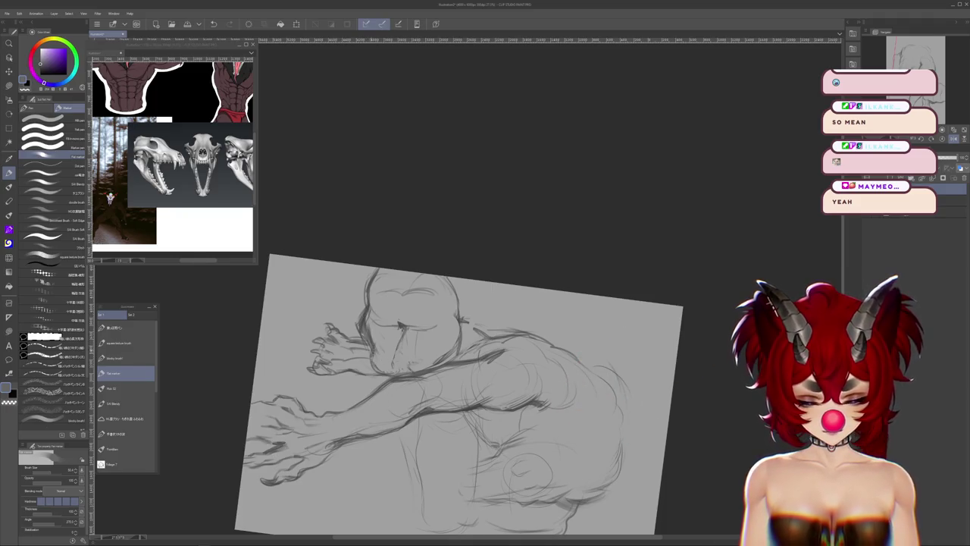
drag(581, 301, 635, 290)
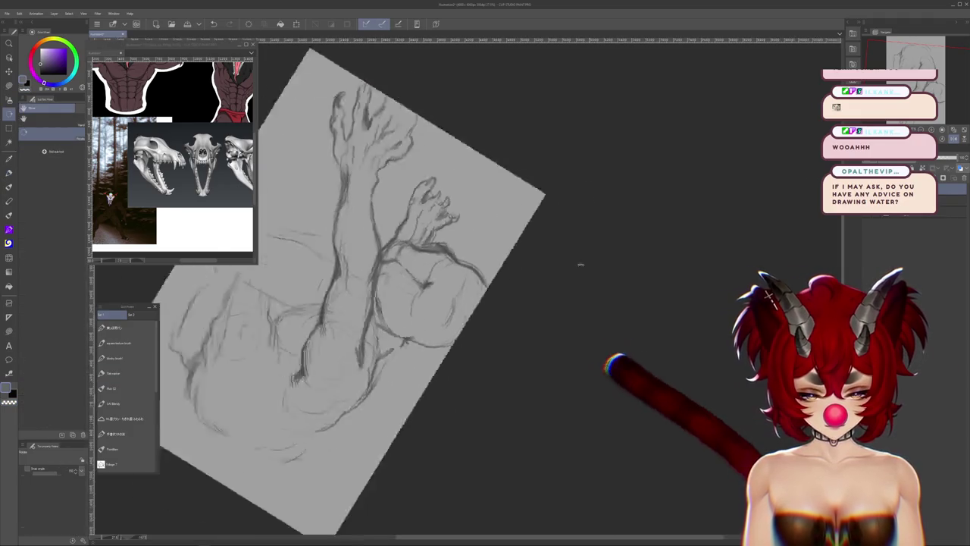
Pan the rotated sketch, reset rotation with Ctrl+@, and recentre the creature in view
mouse_move(580, 265)
mouse_down()
mouse_move(580, 402)
mouse_move(554, 413)
mouse_move(521, 383)
mouse_up()
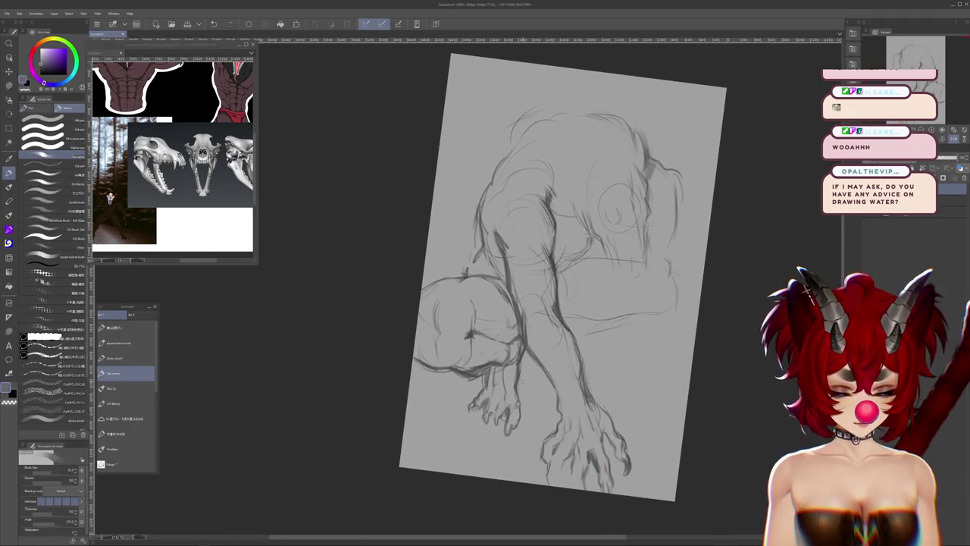
drag(540, 312, 518, 375)
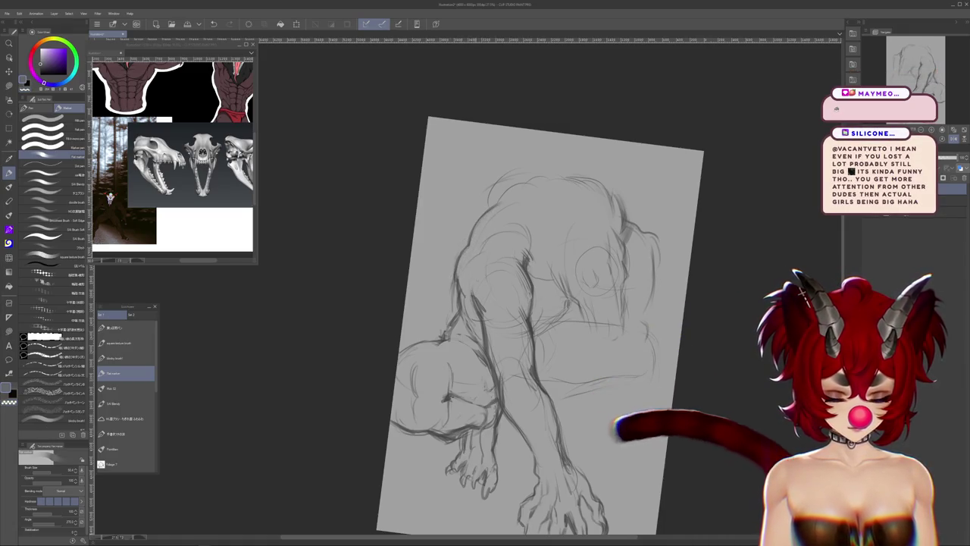
drag(701, 387, 672, 364)
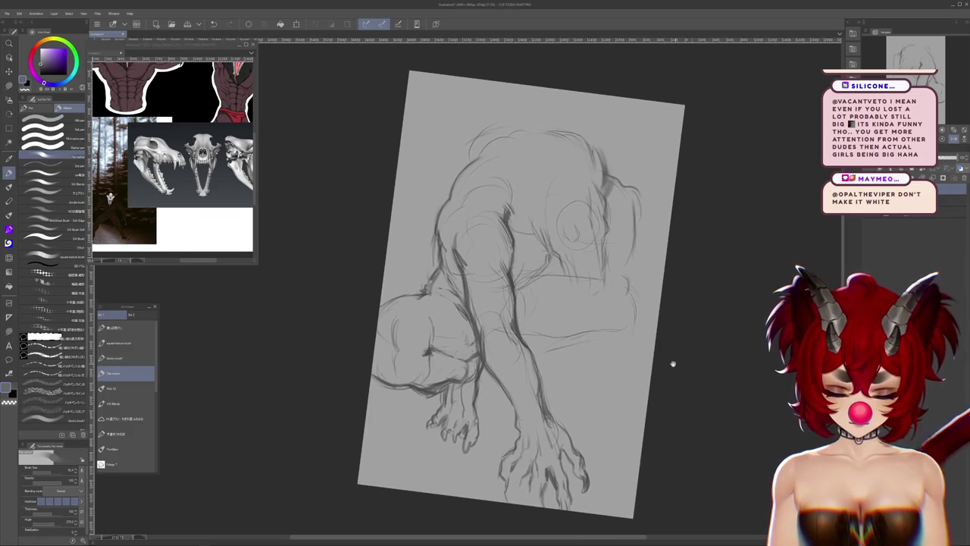
mouse_move(667, 430)
mouse_down()
mouse_move(662, 386)
mouse_move(681, 320)
mouse_move(658, 440)
mouse_up()
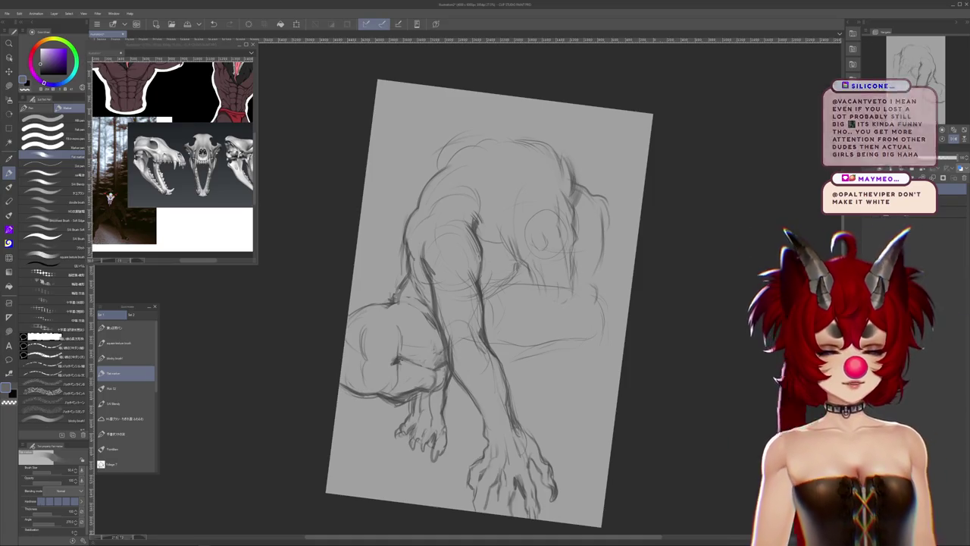
key(ctrl+@)
drag(649, 372, 641, 371)
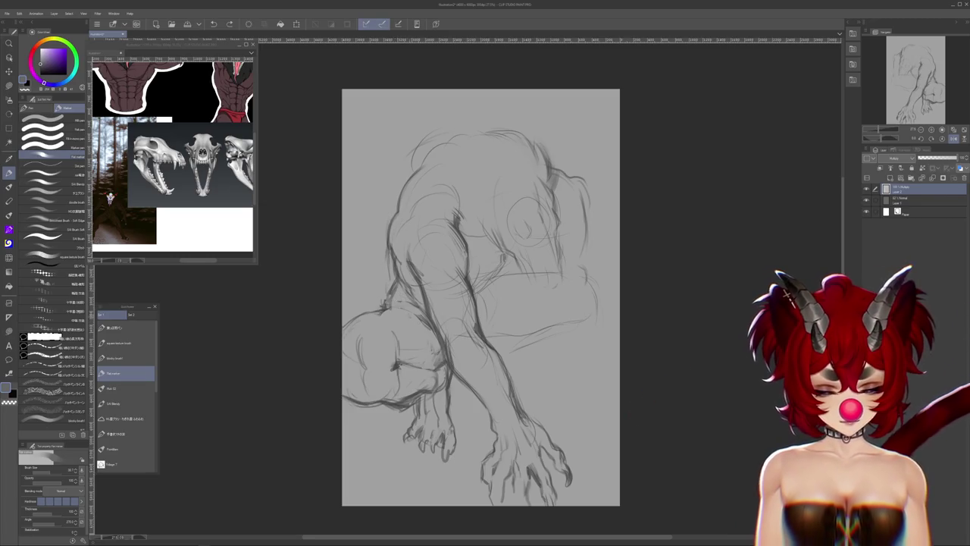
drag(606, 275, 567, 260)
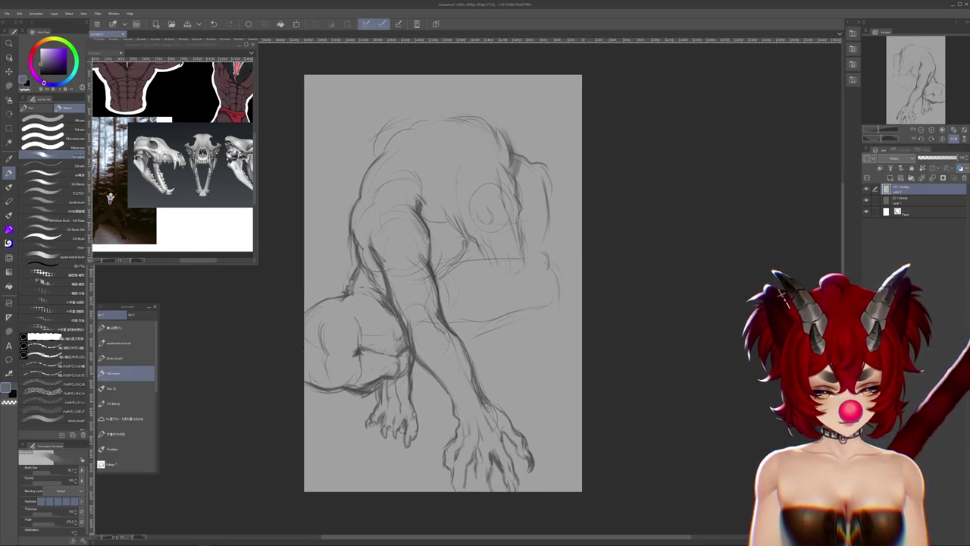
key(m)
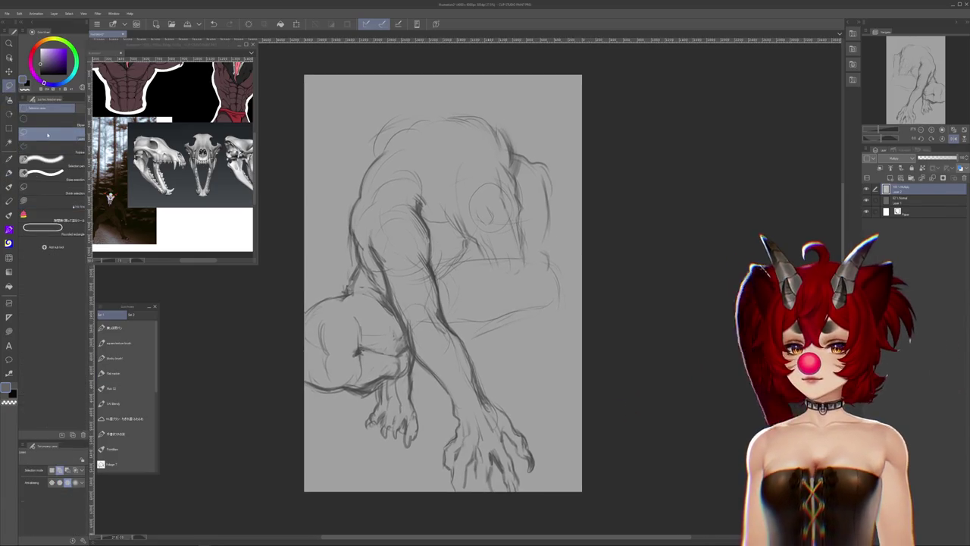
Sketch the skull head's first lines below the shoulders, then pan the reference window to full figures
key(b)
scroll(749, 298, up, 2)
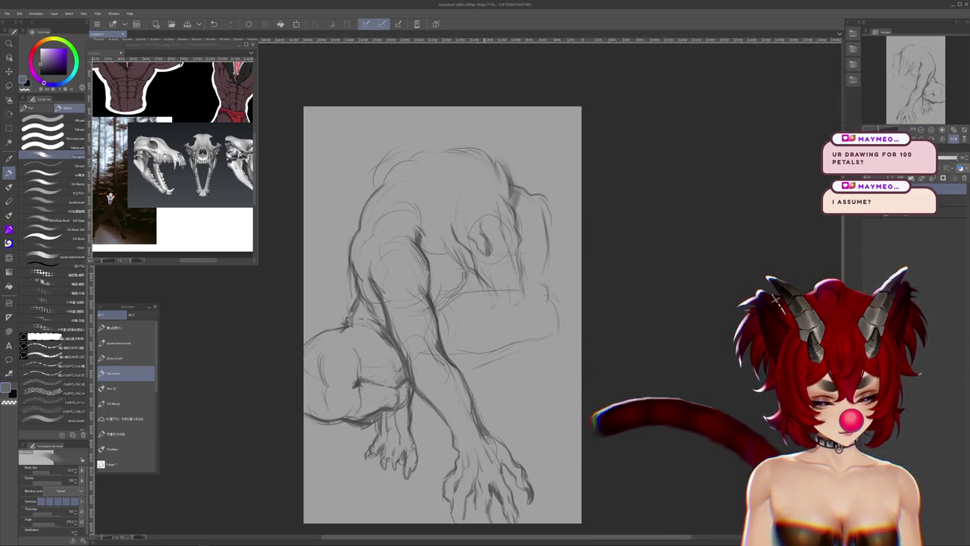
drag(482, 237, 485, 253)
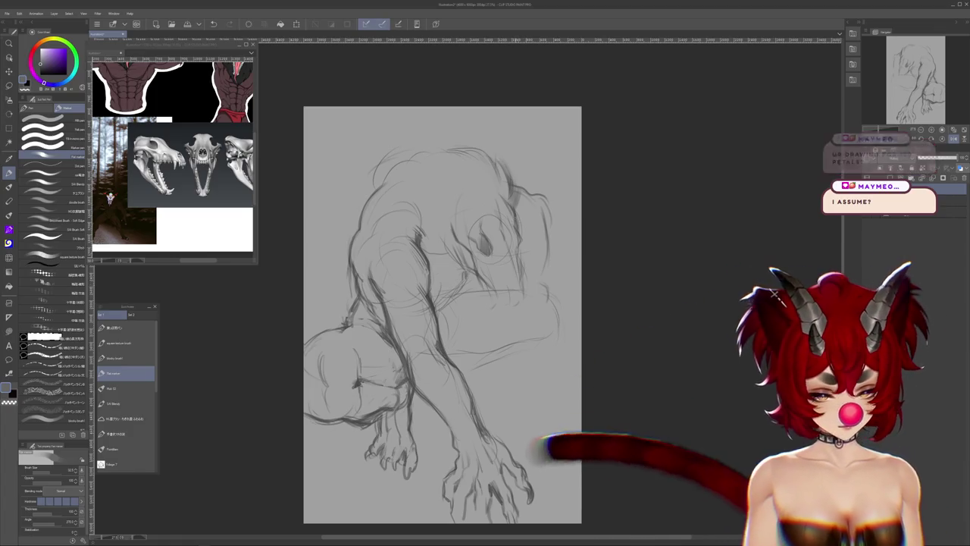
drag(517, 227, 518, 253)
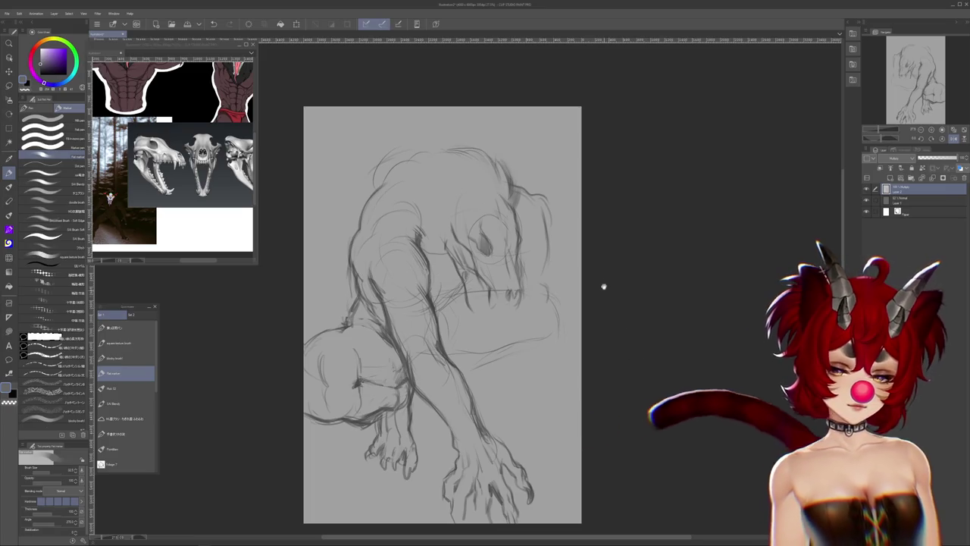
drag(596, 286, 607, 298)
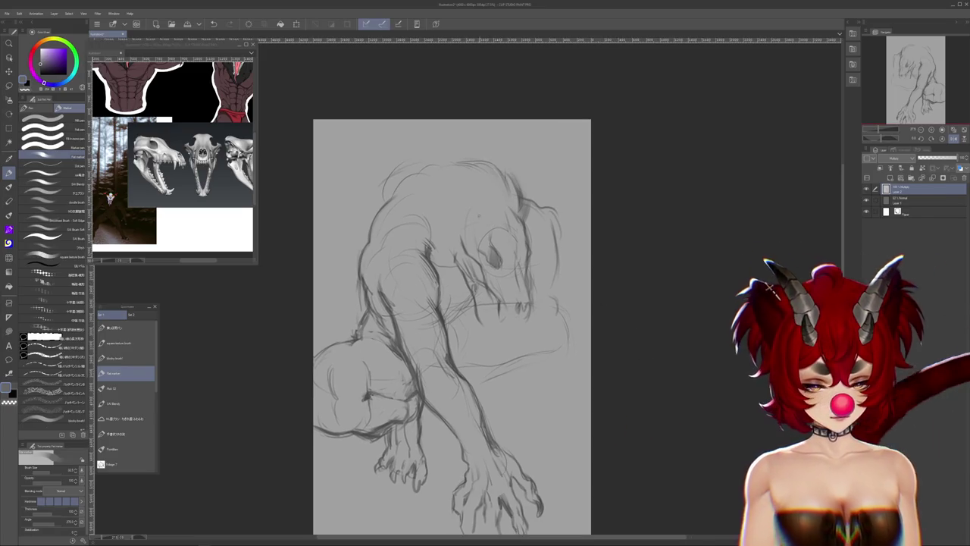
drag(170, 152, 163, 227)
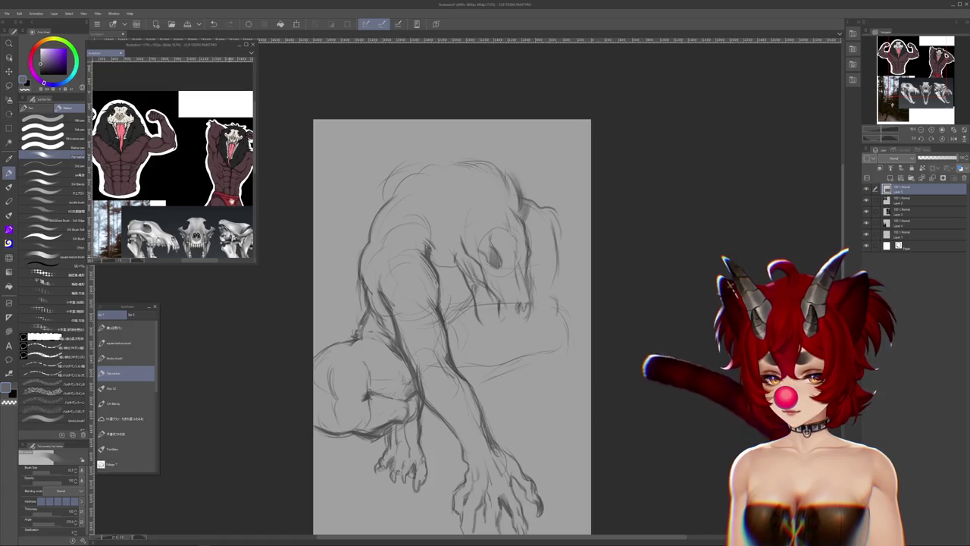
Redraw the skull's jaw and small teeth and darken its eye socket
scroll(236, 215, up, 1)
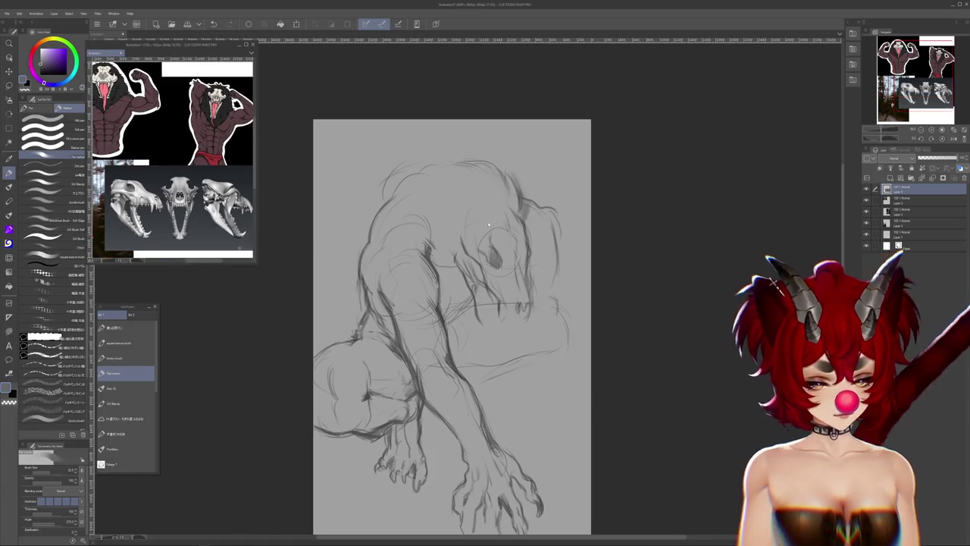
click(510, 215)
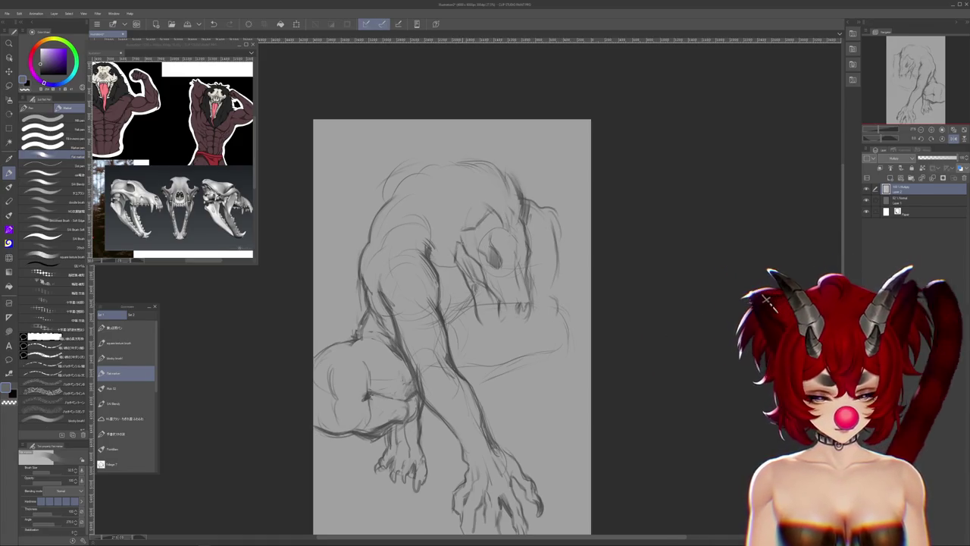
scroll(451, 318, down, 1)
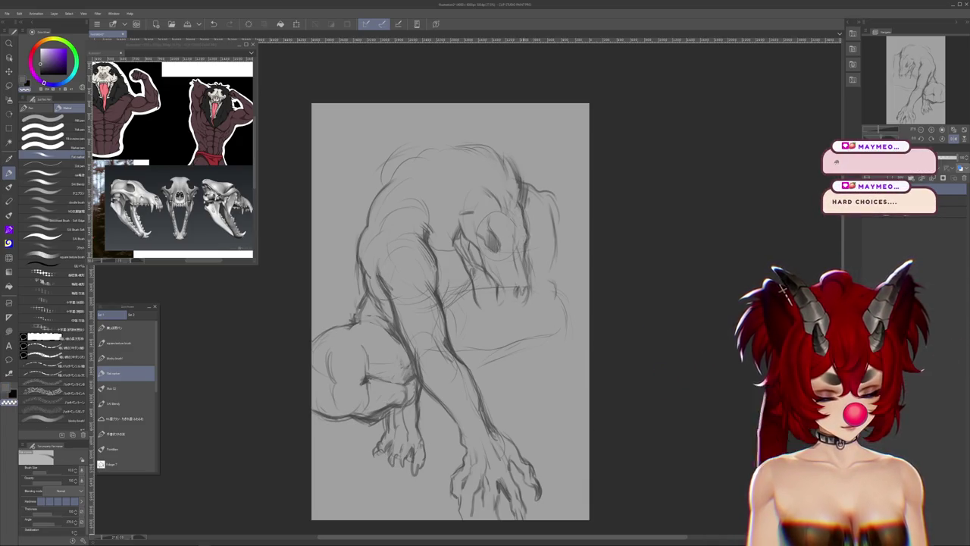
mouse_move(552, 322)
mouse_down()
mouse_move(590, 338)
mouse_move(592, 297)
mouse_up()
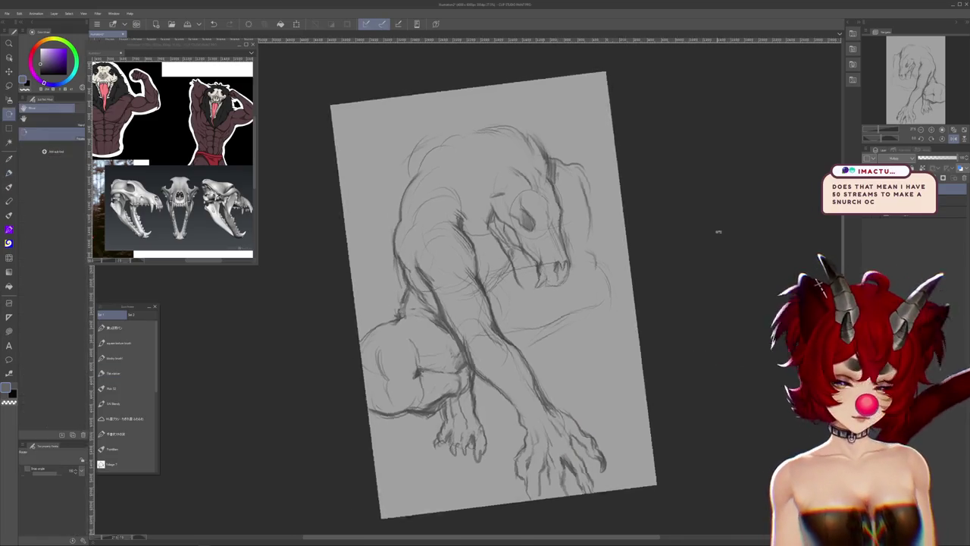
Tilt the canvas to comfortable angles and blend the rough strokes around head and arm
drag(530, 189, 576, 250)
key(j)
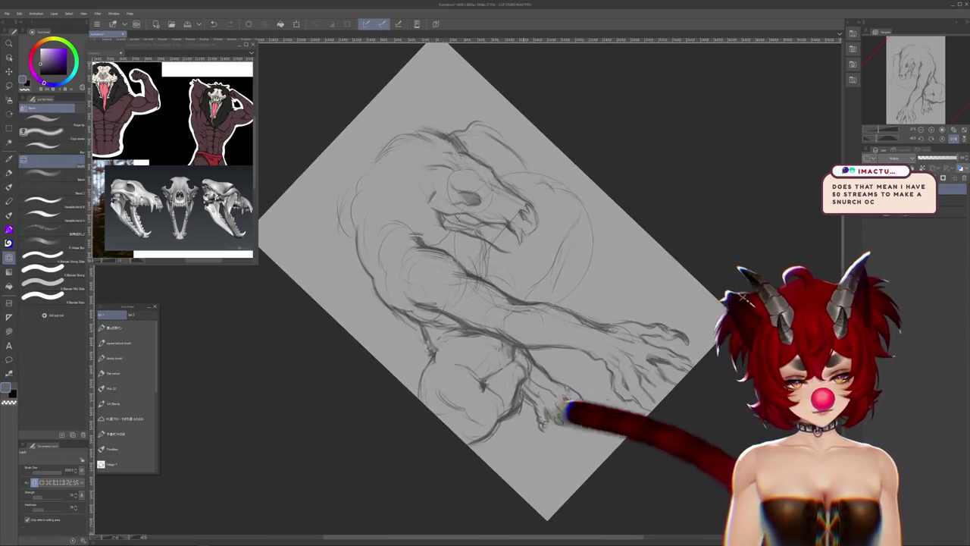
drag(492, 288, 485, 303)
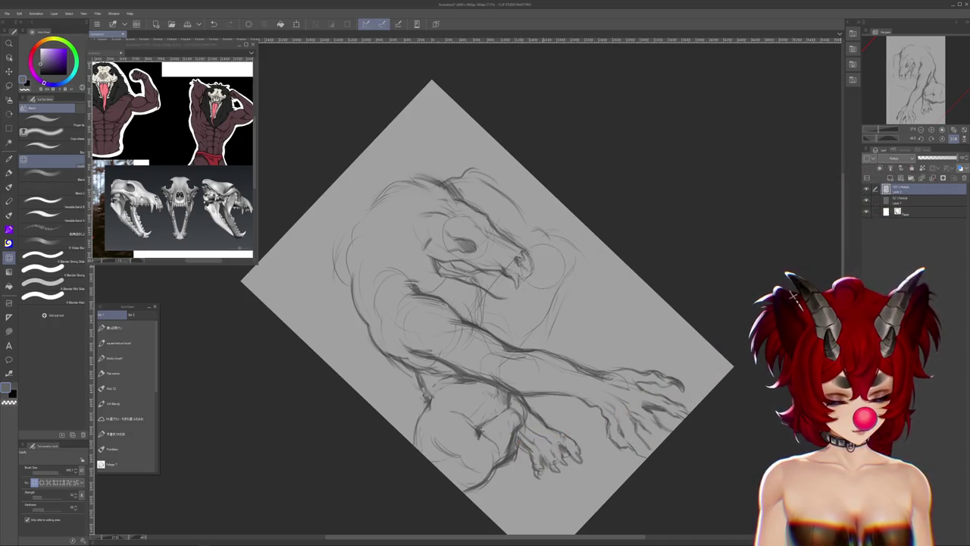
drag(485, 303, 455, 341)
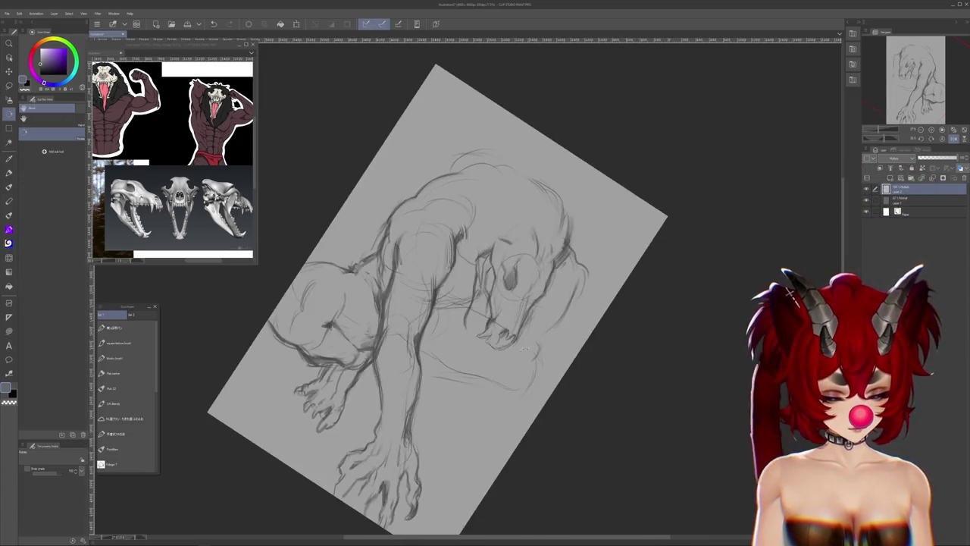
key(j)
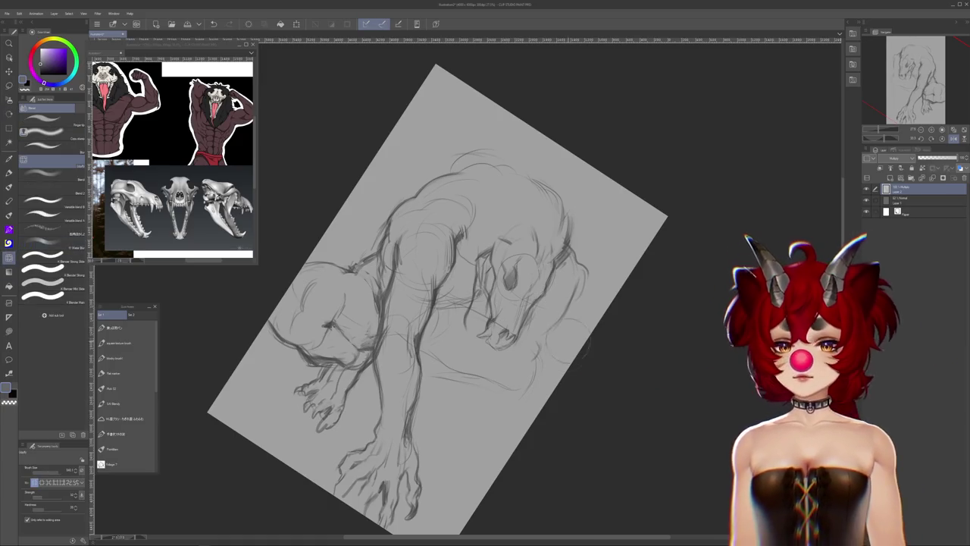
drag(593, 385, 658, 321)
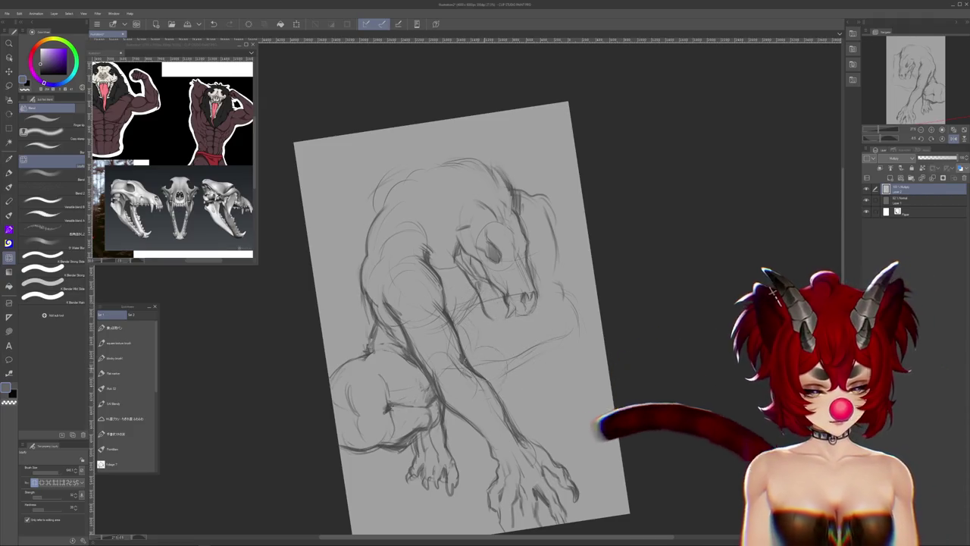
click(9, 173)
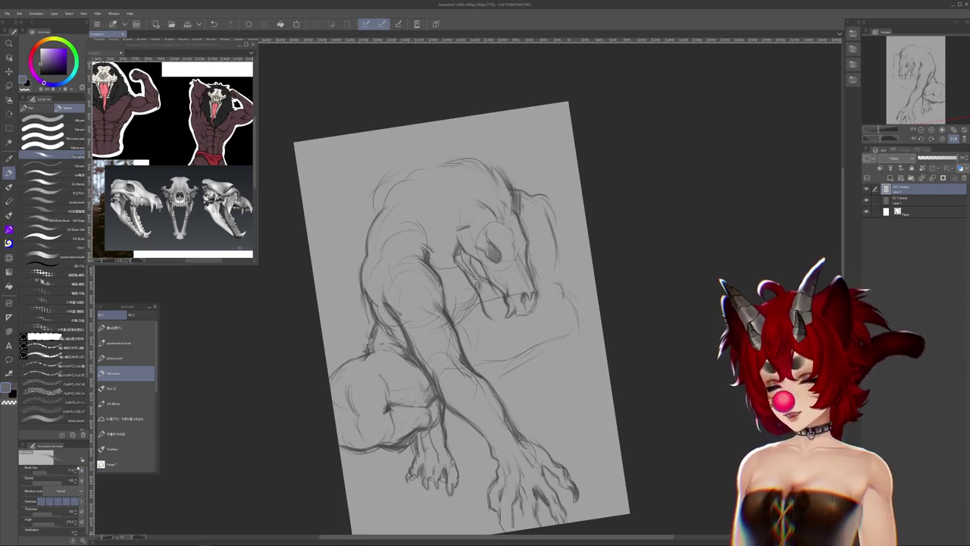
Turn the canvas sideways and back near upright, then resume with the Flat marker pen
drag(627, 316, 645, 321)
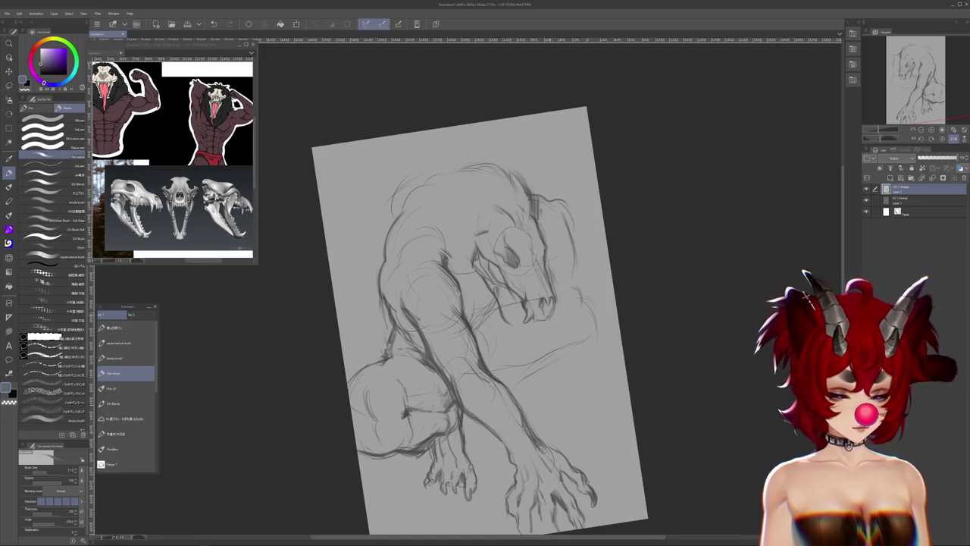
key(r)
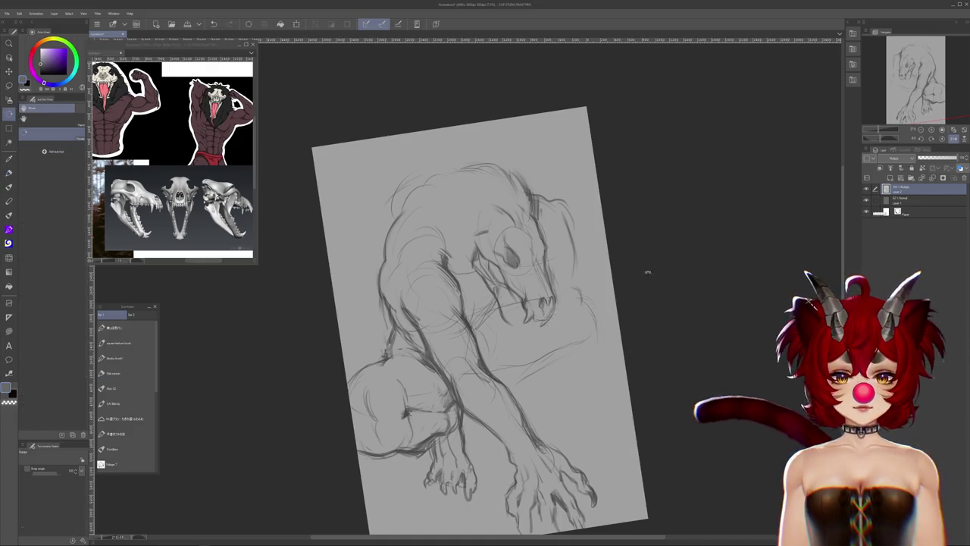
mouse_move(645, 275)
mouse_down()
mouse_move(512, 415)
mouse_move(394, 424)
mouse_up()
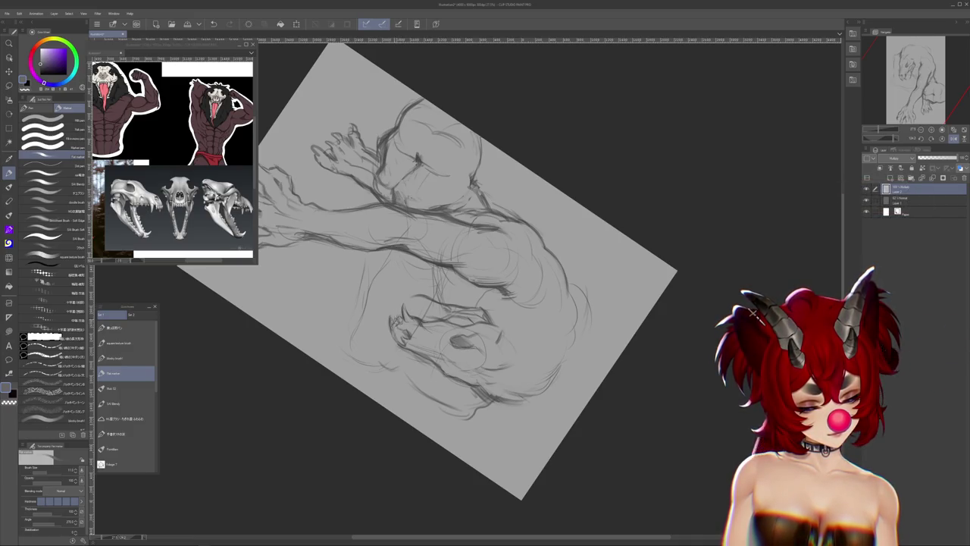
drag(554, 66, 654, 122)
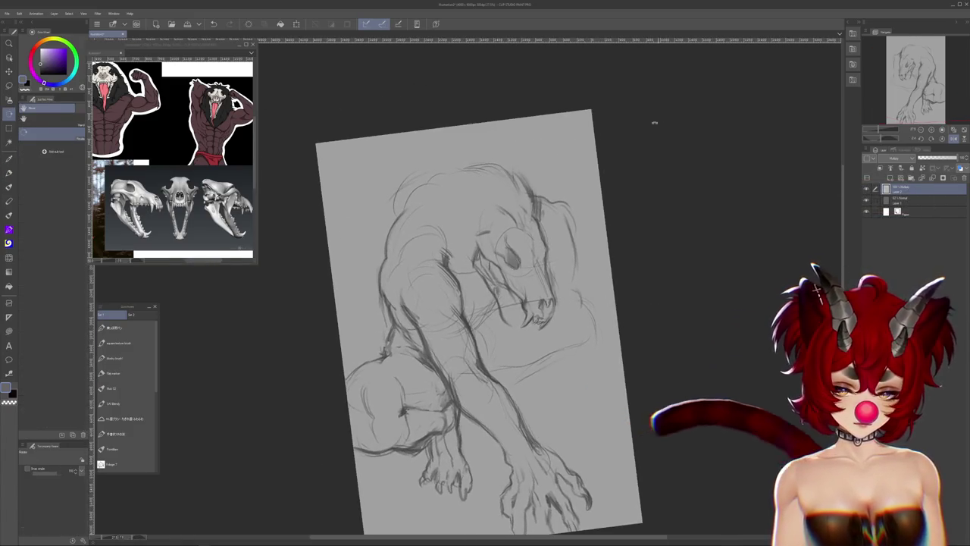
key(p)
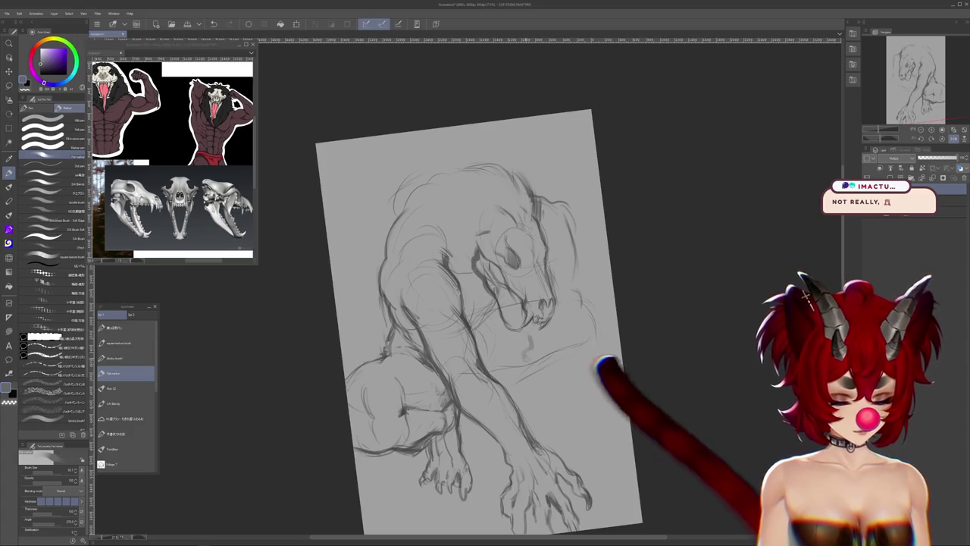
mouse_move(597, 418)
mouse_down()
mouse_move(590, 450)
mouse_move(606, 388)
mouse_up()
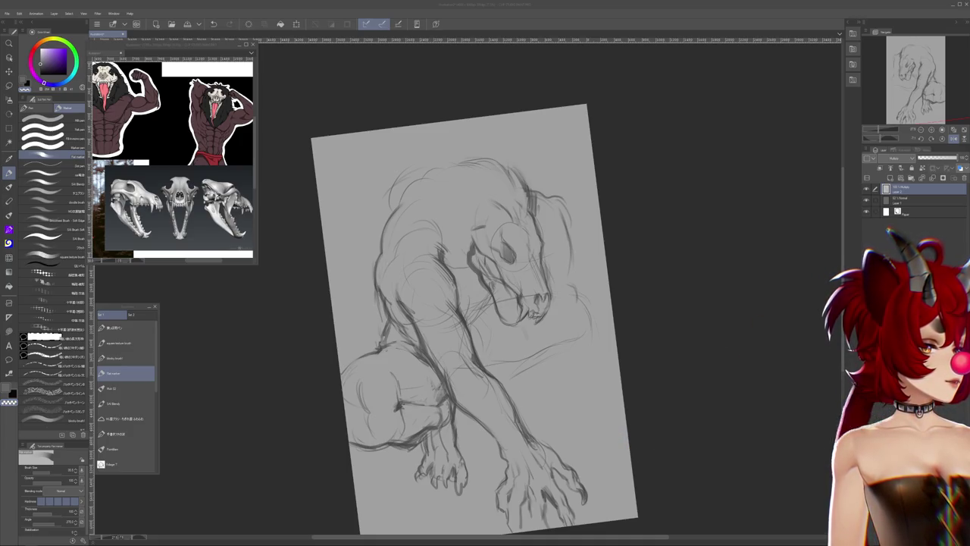
Bring the browser with 'werewolf eye contact meme' image results over the canvas
drag(494, 0, 265, 144)
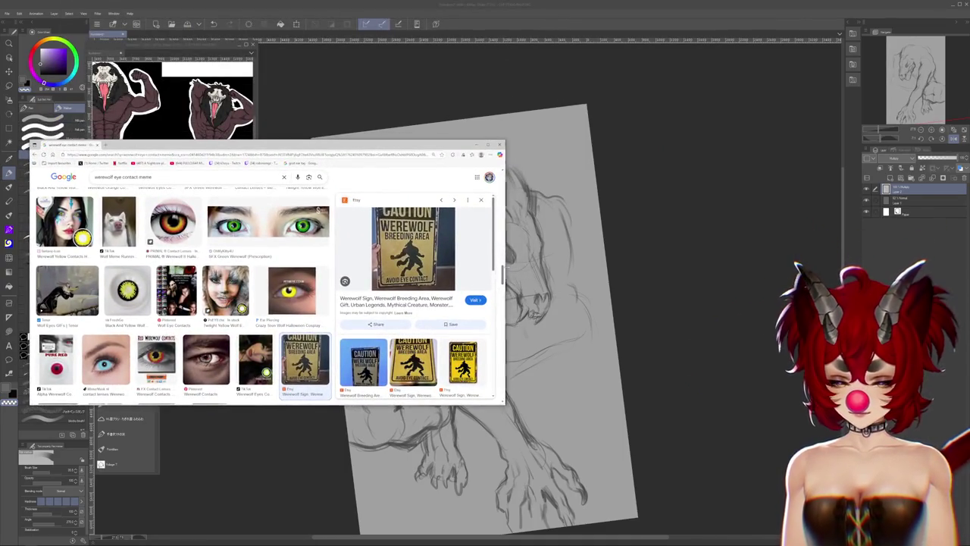
drag(504, 260, 639, 260)
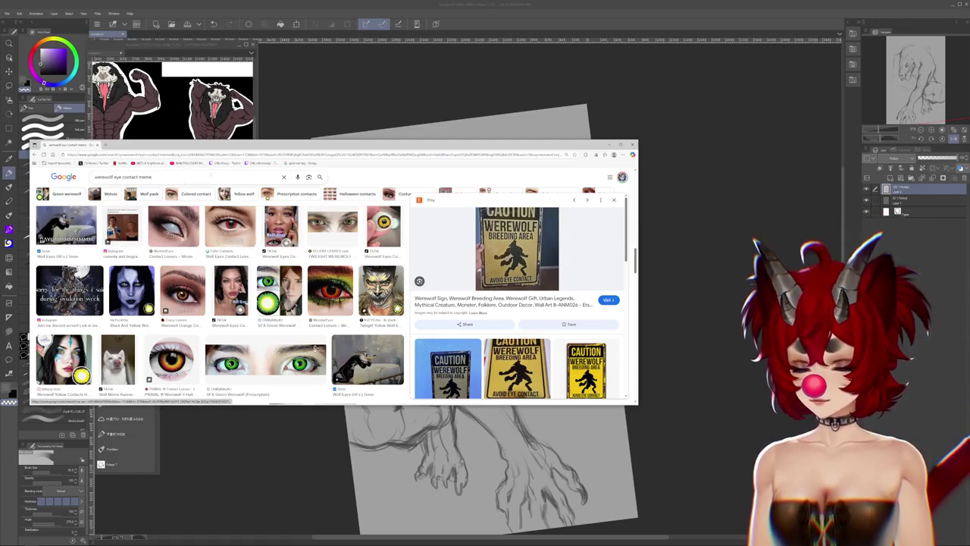
key(alt+Tab)
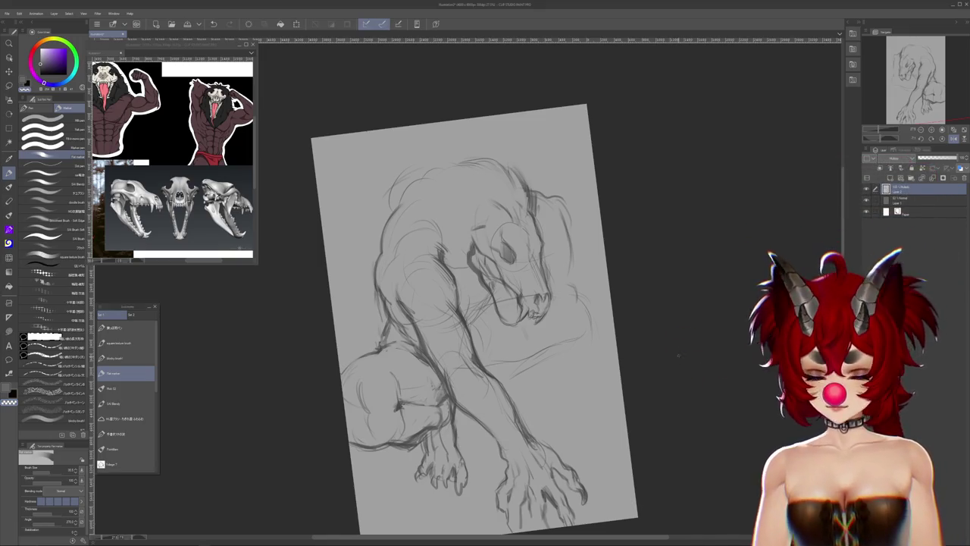
Straighten the tilted canvas, shift the page up and right, then turn it sideways to landscape
scroll(658, 381, down, 2)
drag(710, 368, 632, 368)
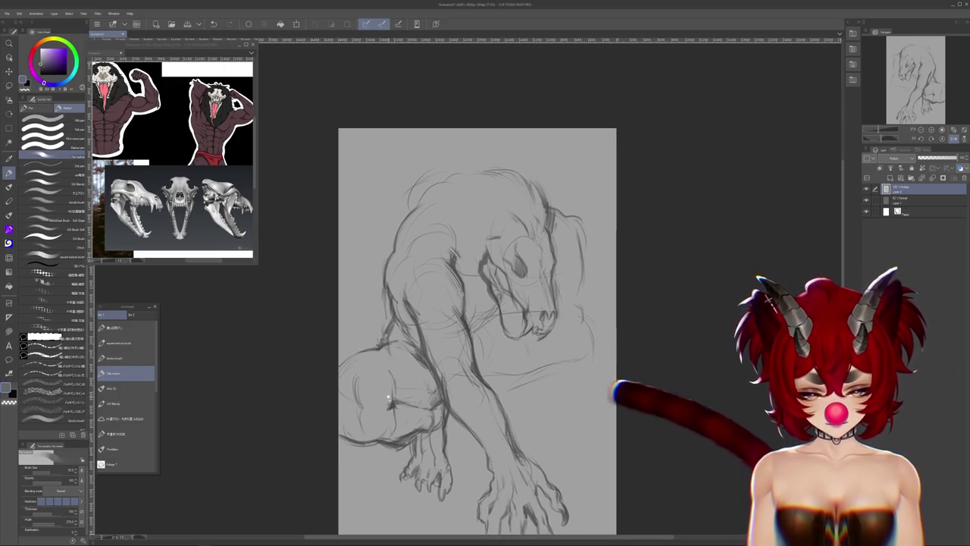
scroll(477, 318, up, 3)
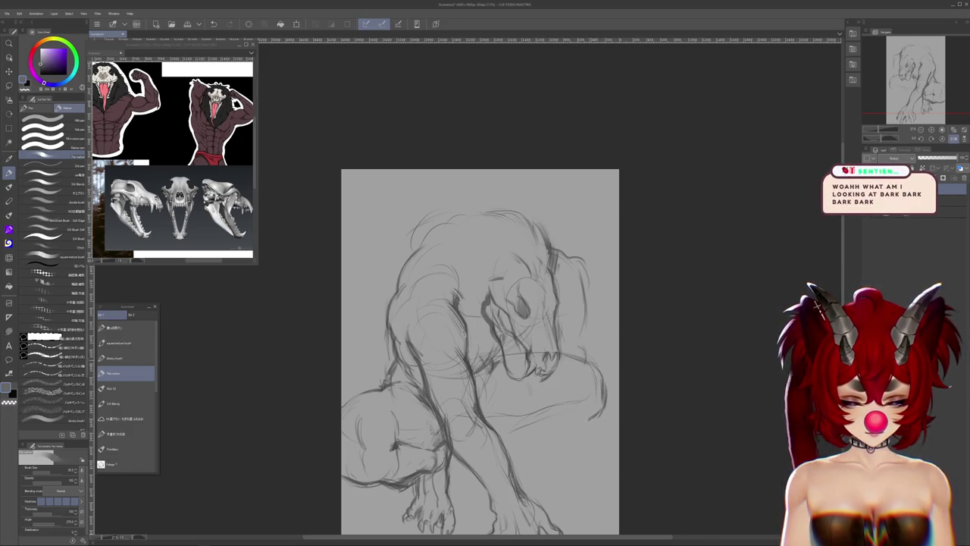
drag(479, 349, 501, 310)
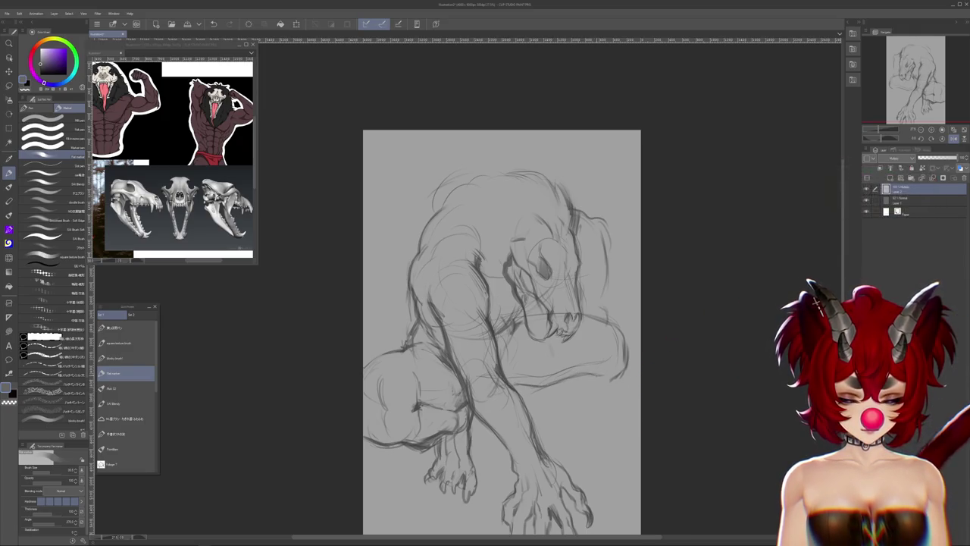
drag(531, 228, 424, 424)
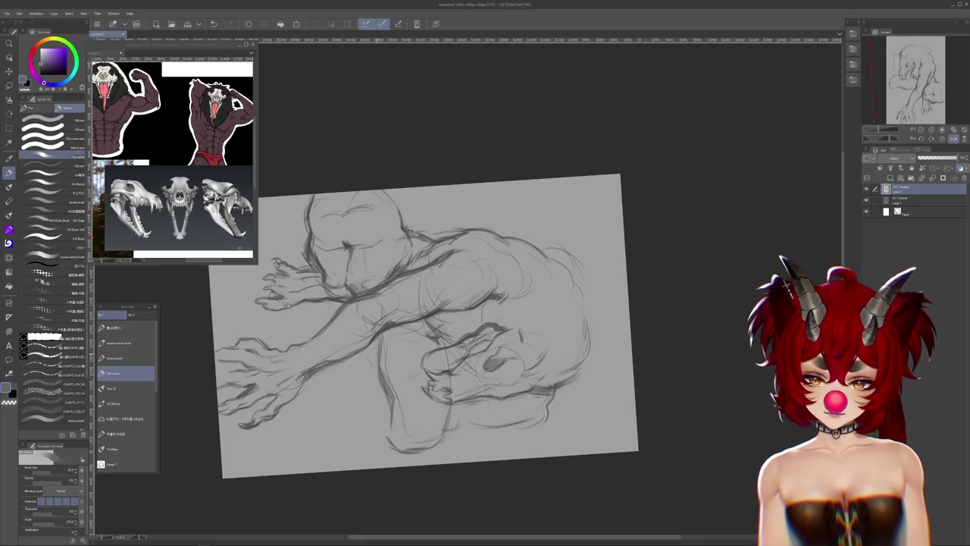
Shade the creature's chest with diagonal hatching, then rotate the view to a tilt
mouse_move(638, 455)
mouse_down()
mouse_move(667, 318)
mouse_move(653, 227)
mouse_up()
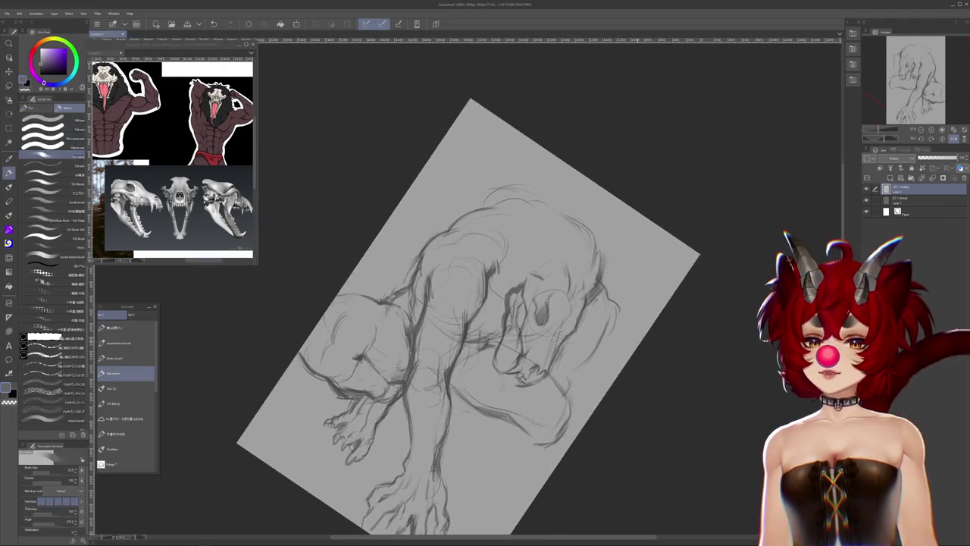
mouse_move(659, 429)
mouse_down()
mouse_move(665, 399)
mouse_move(649, 384)
mouse_move(627, 431)
mouse_up()
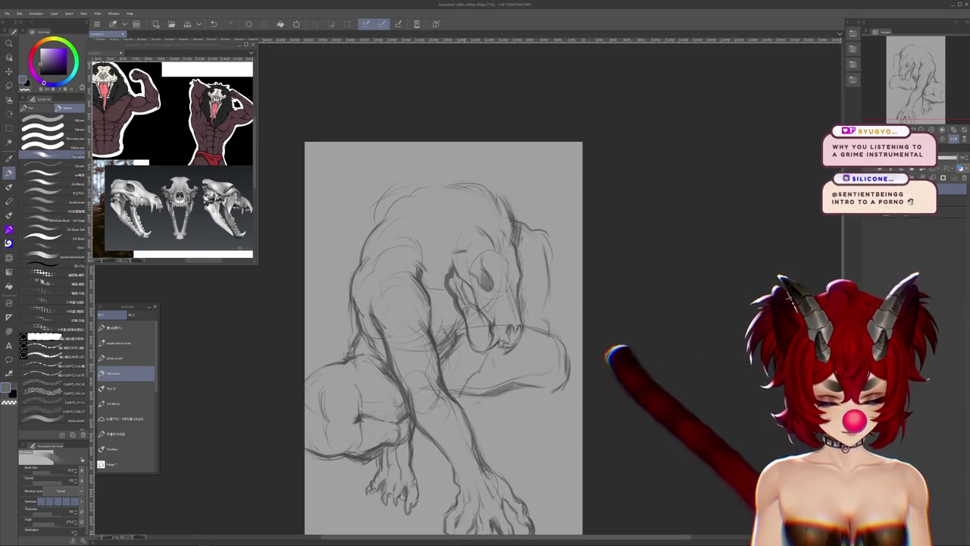
mouse_move(474, 354)
mouse_down()
mouse_move(445, 379)
mouse_move(456, 385)
mouse_up()
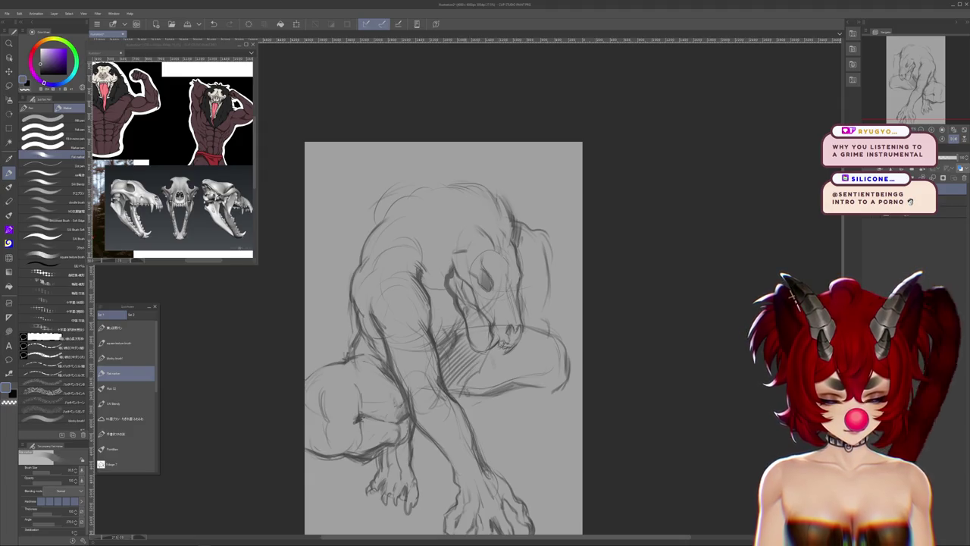
drag(532, 427, 558, 369)
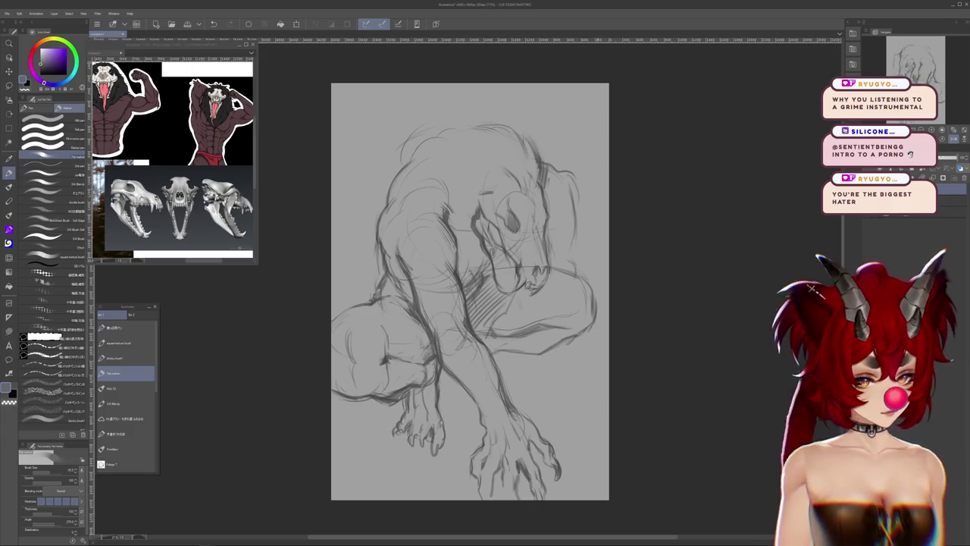
drag(530, 303, 538, 301)
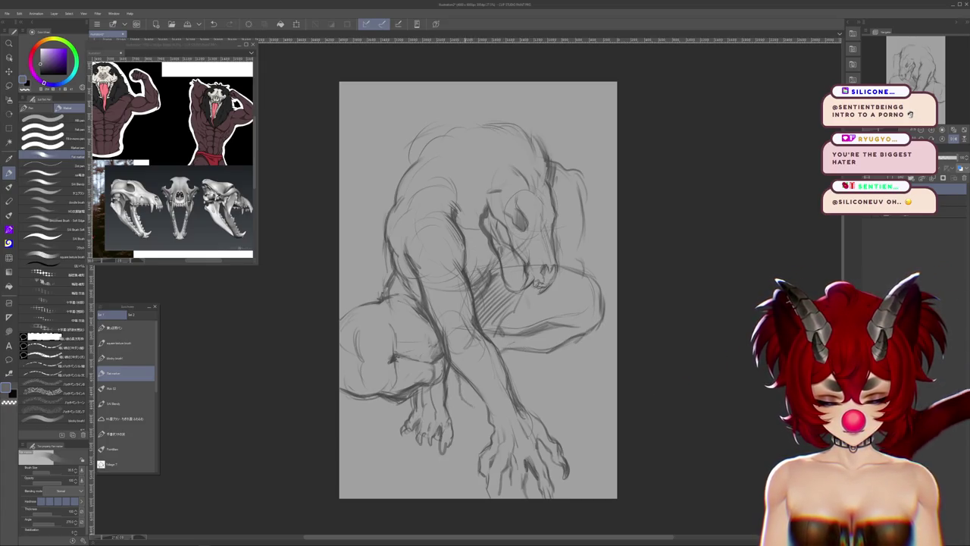
drag(606, 303, 596, 237)
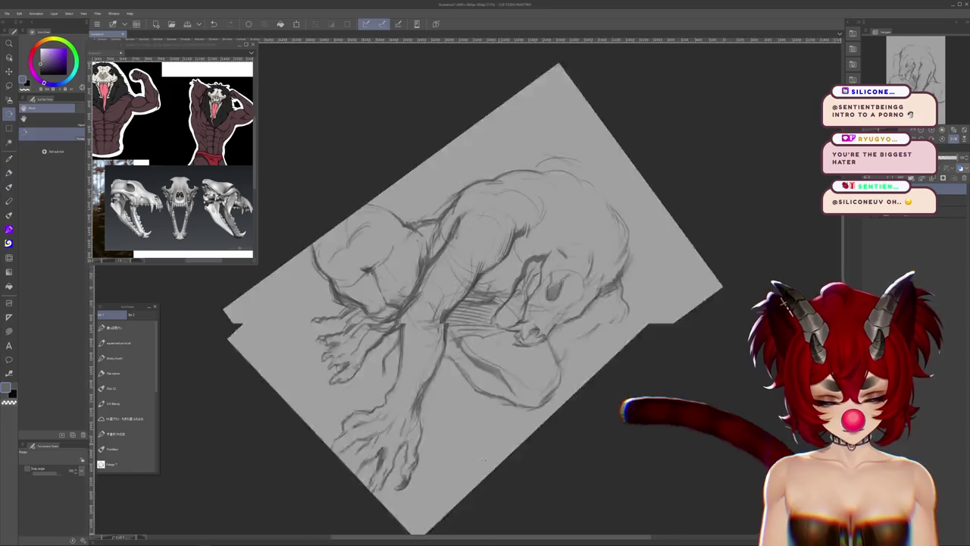
Switch back to the pencil brush and rotate and pan the canvas to nearly upright
key(b)
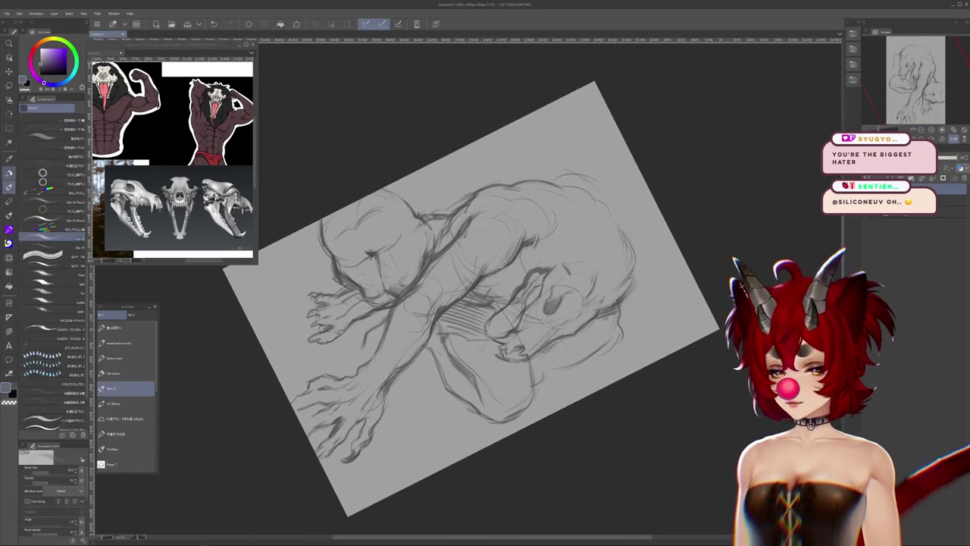
drag(455, 303, 496, 310)
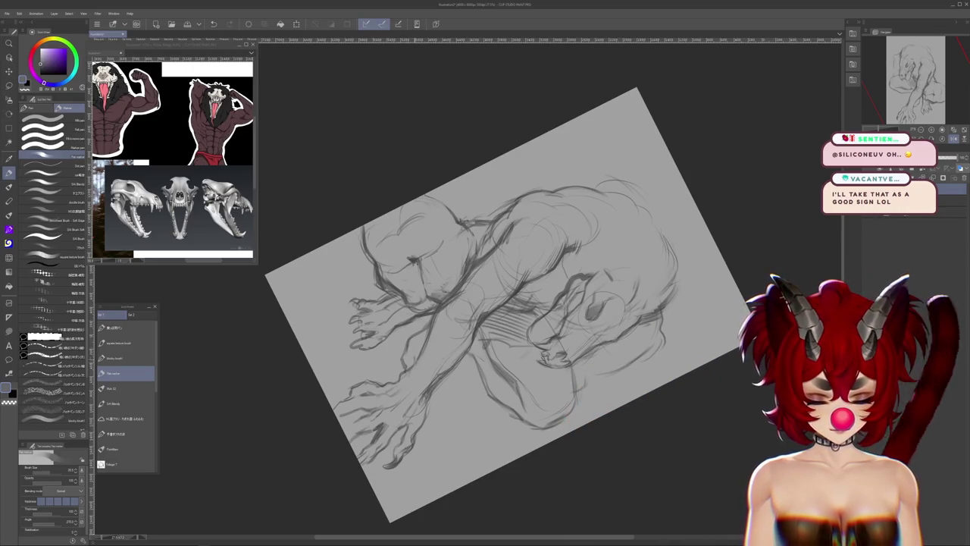
key(r)
drag(667, 349, 690, 227)
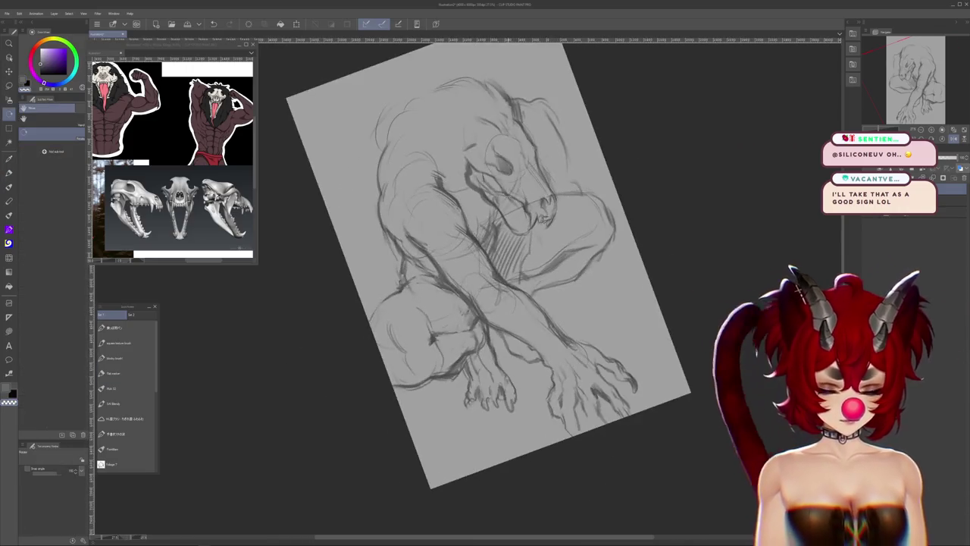
key(b)
drag(690, 312, 685, 292)
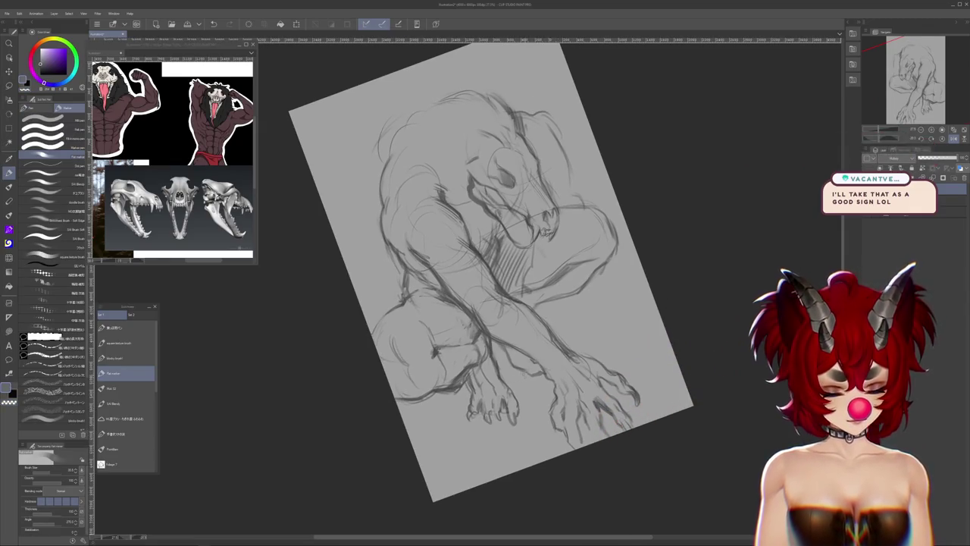
mouse_move(491, 344)
mouse_down()
mouse_move(586, 385)
mouse_move(581, 372)
mouse_move(560, 424)
mouse_up()
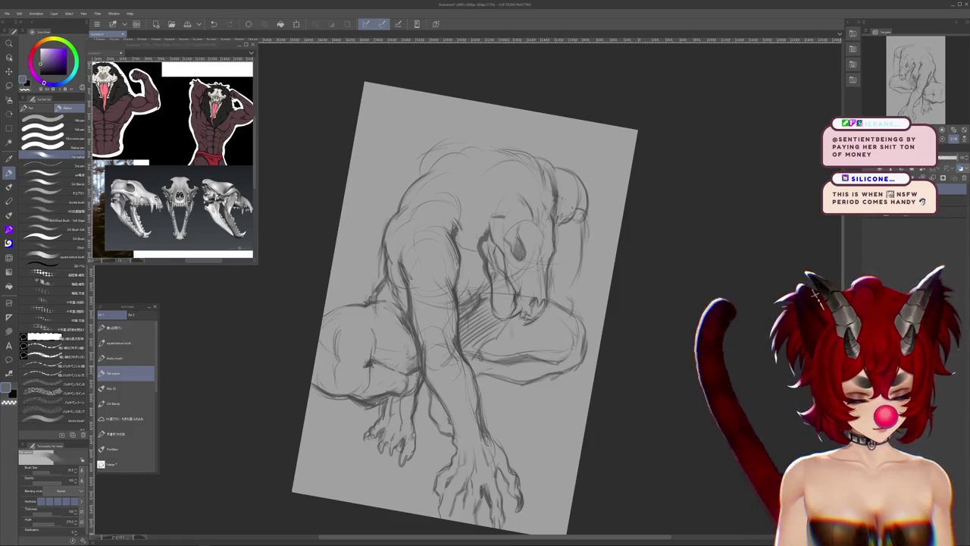
Redraw the skull snout and jaw lines, reframing the canvas around the figure
drag(584, 405, 578, 405)
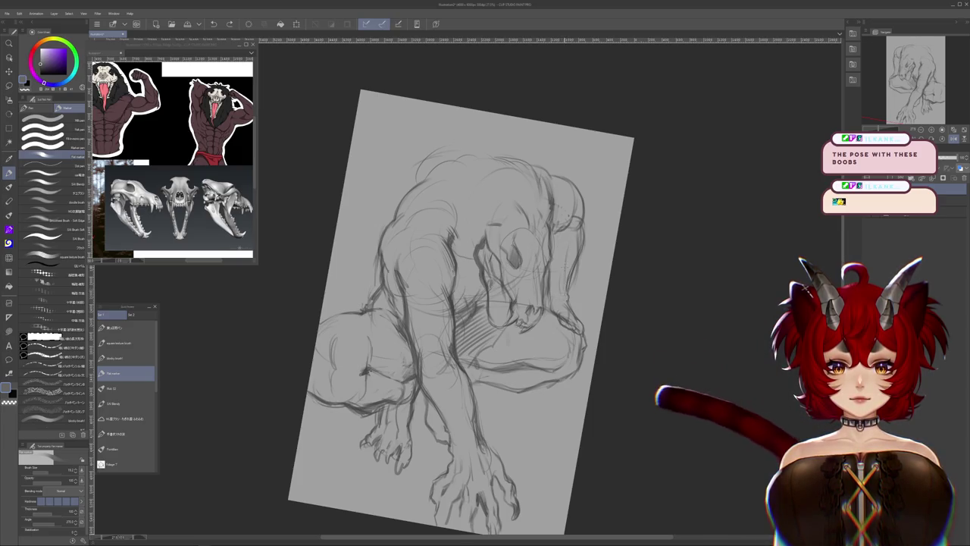
mouse_move(455, 91)
mouse_down()
mouse_move(652, 260)
mouse_move(486, 115)
mouse_up()
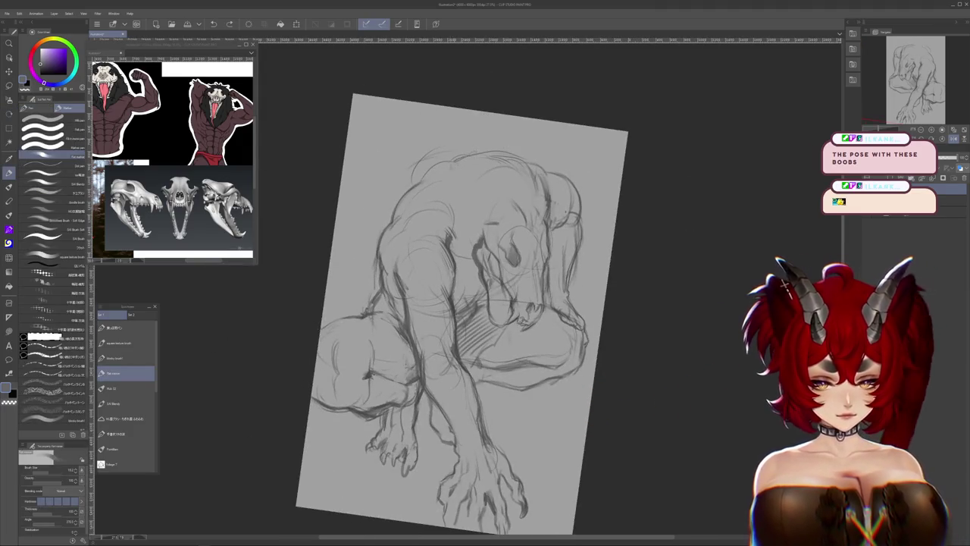
drag(621, 283, 657, 343)
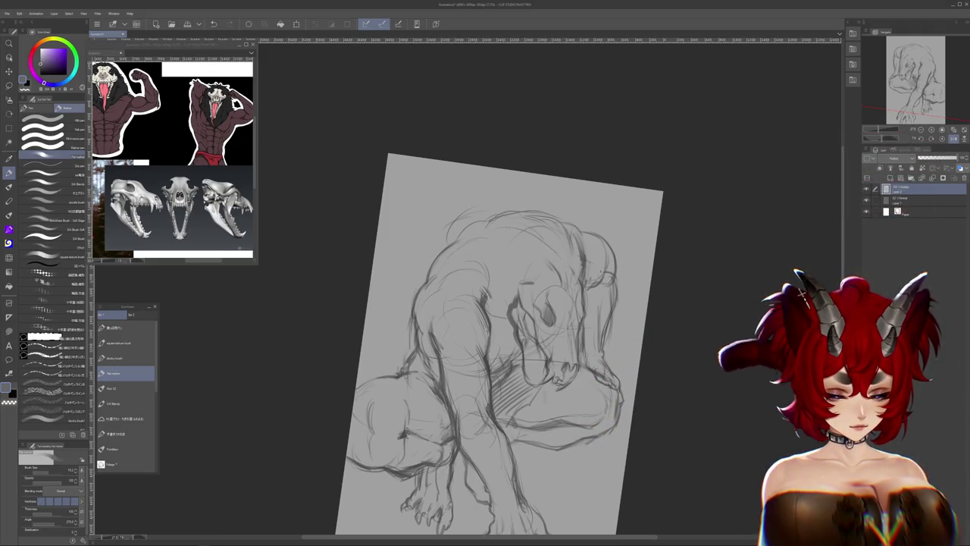
Sketch more definition into the skull's snout and jaw, panning around the head
drag(668, 407, 672, 385)
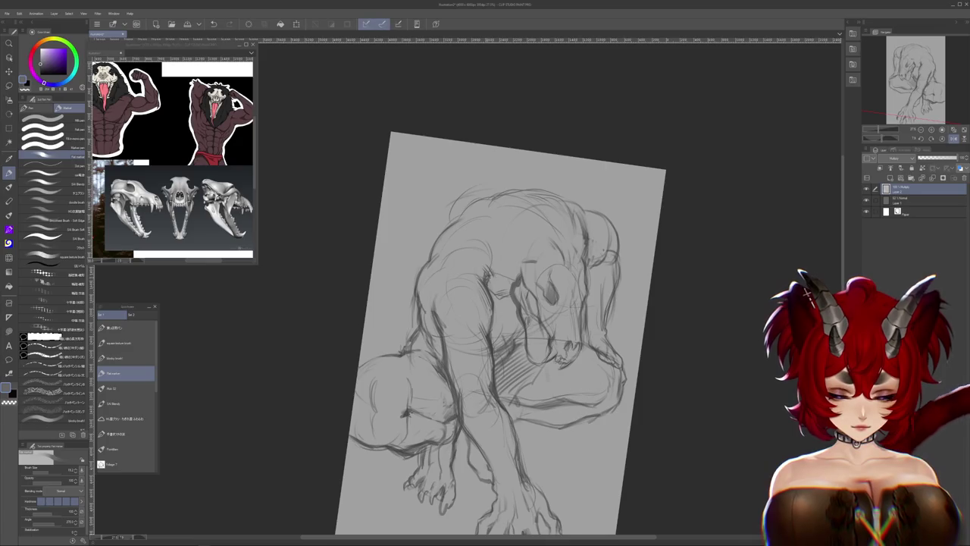
drag(531, 341, 527, 381)
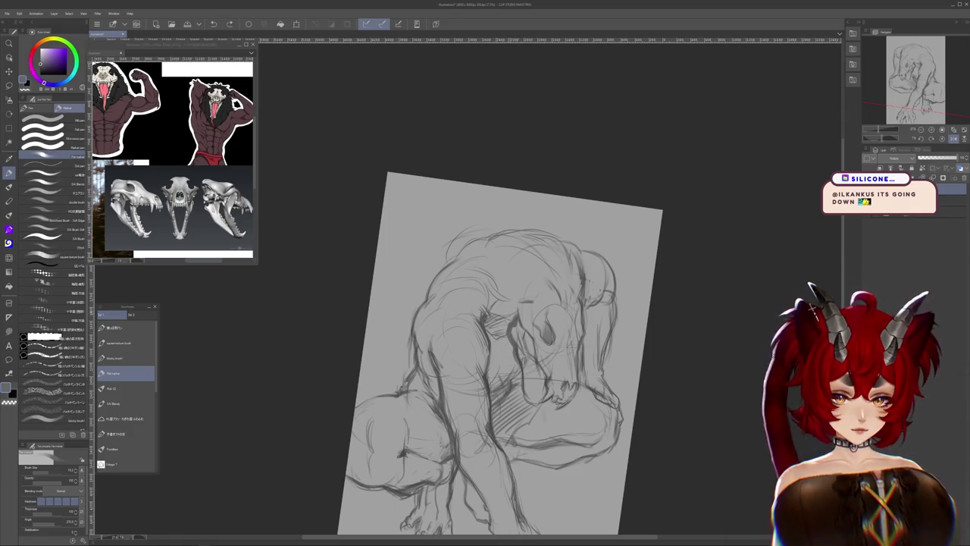
drag(501, 309, 488, 362)
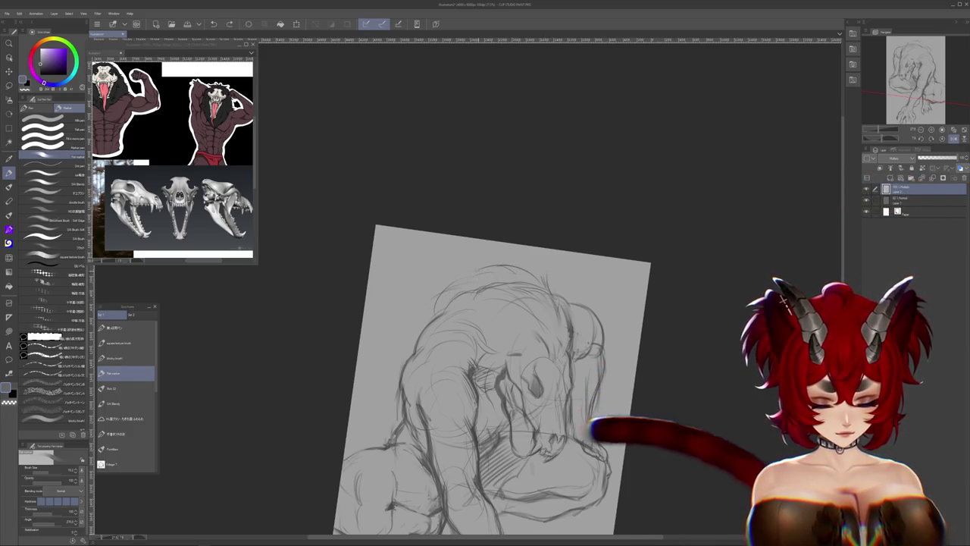
drag(669, 316, 693, 283)
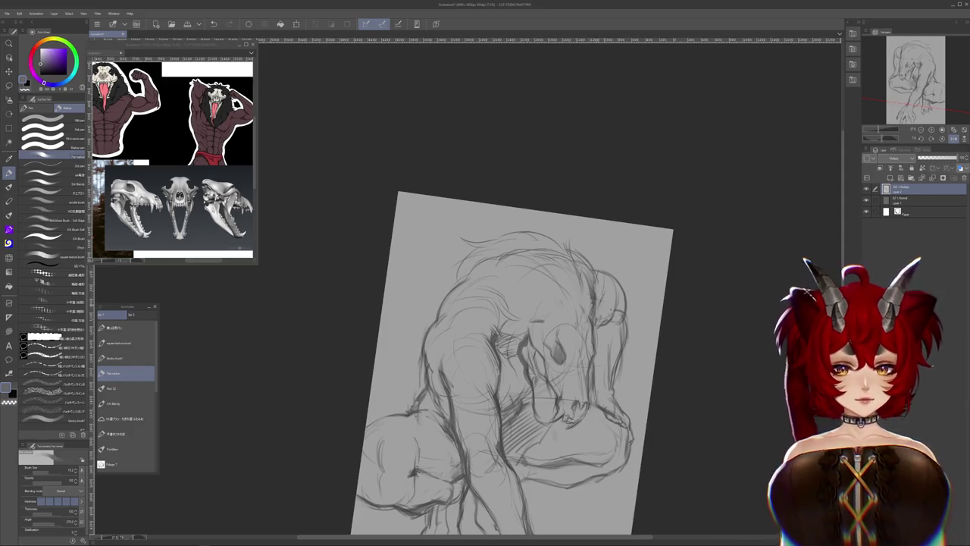
mouse_move(605, 392)
mouse_down()
mouse_move(632, 387)
mouse_move(657, 307)
mouse_up()
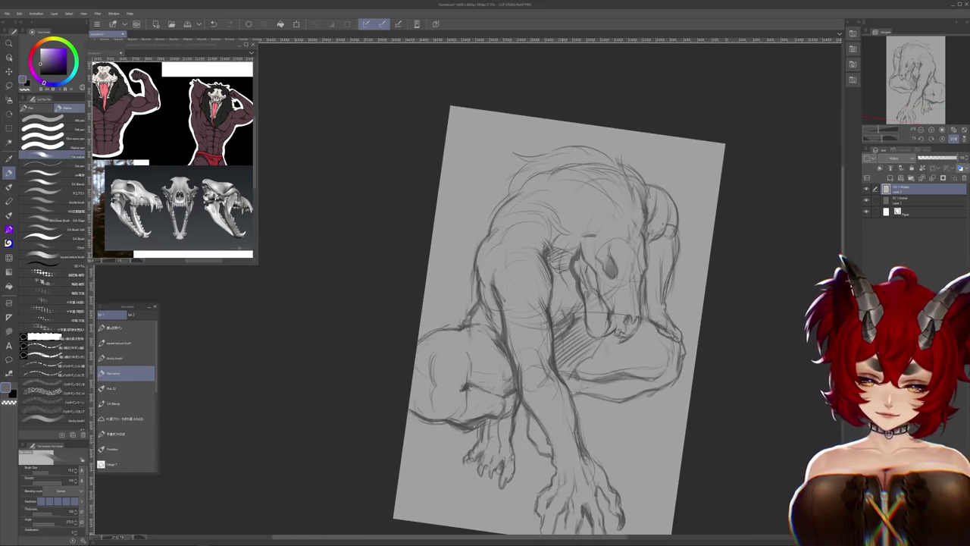
Zoom out and select the Blend tool to soften the pencil strokes
scroll(569, 269, down, 3)
scroll(569, 269, down, 1)
scroll(570, 269, up, 2)
scroll(570, 269, up, 1)
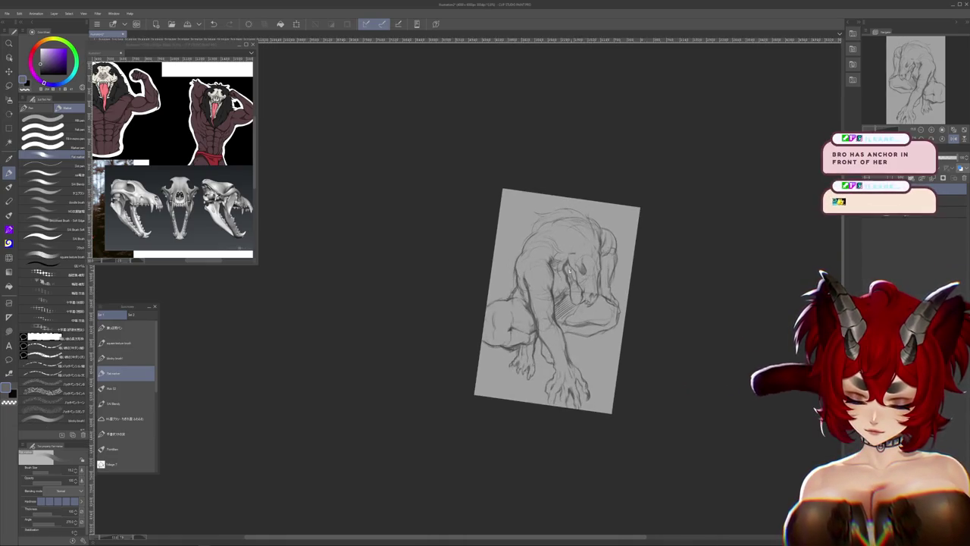
click(9, 258)
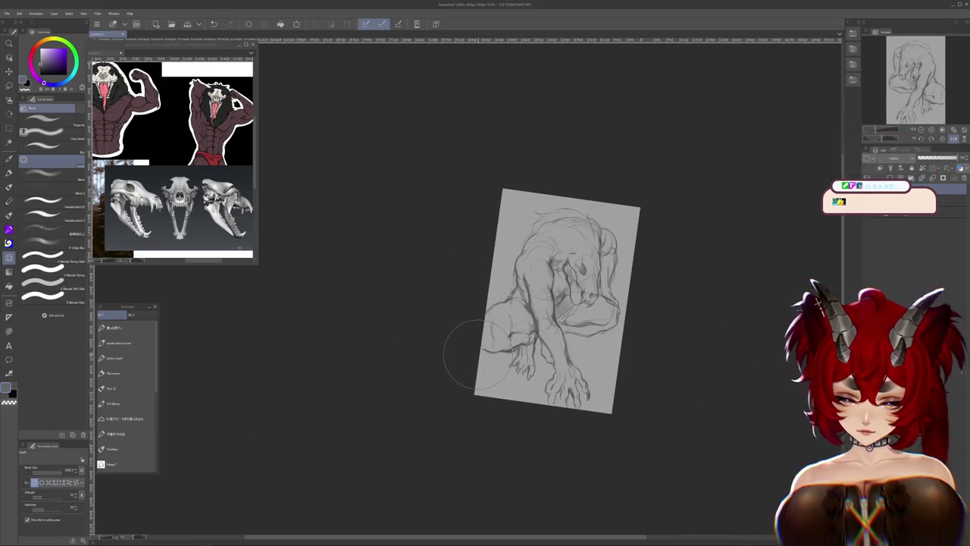
scroll(474, 354, down, 2)
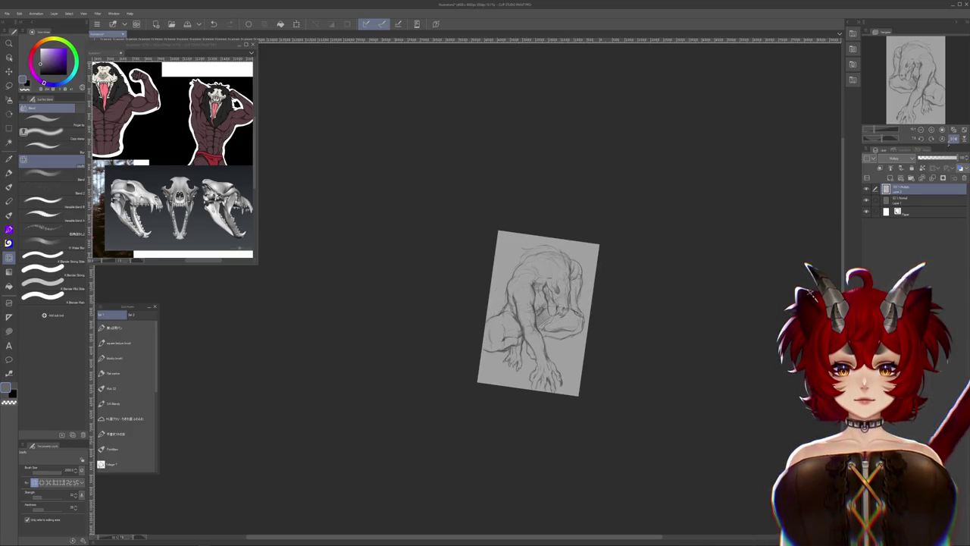
Flip the canvas horizontally and zoom in and out to review the mirrored sketch
key(h)
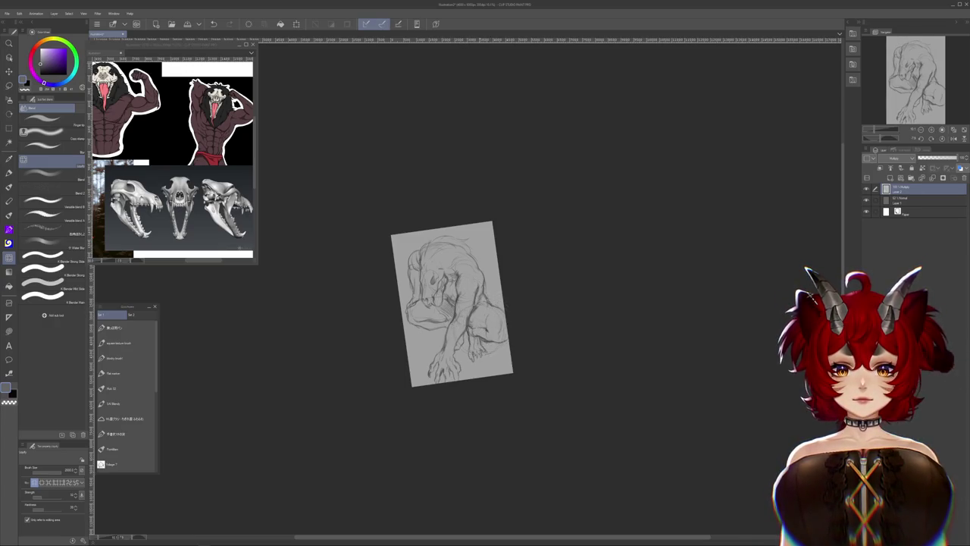
scroll(413, 314, up, 3)
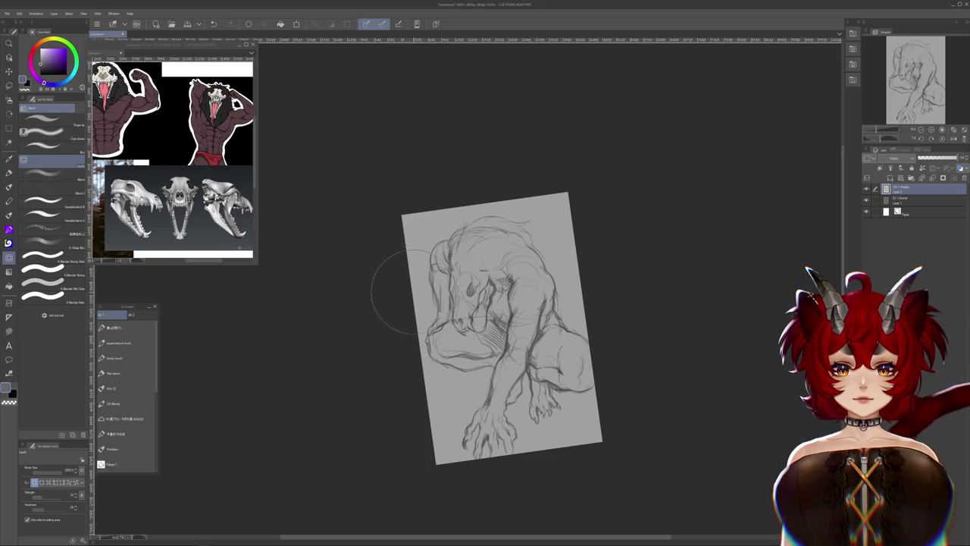
scroll(411, 278, down, 1)
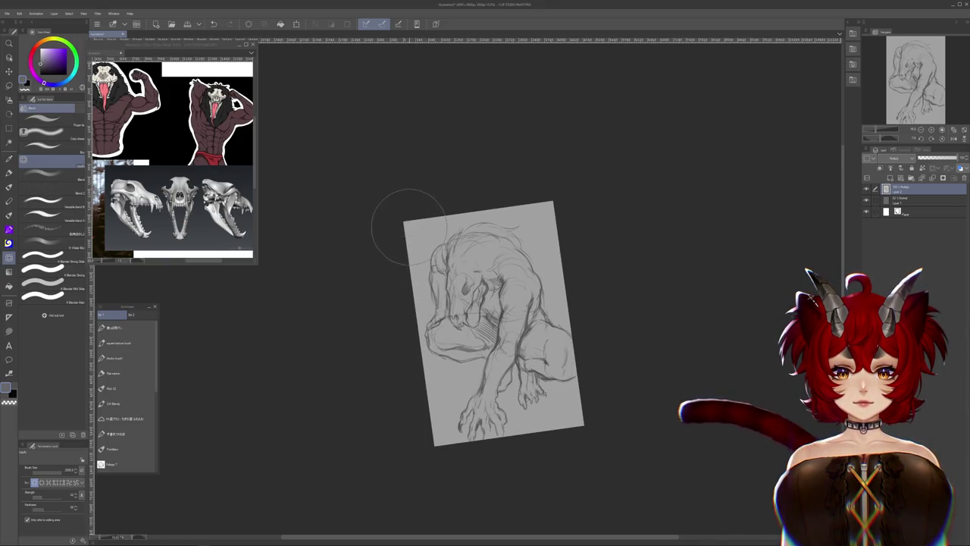
scroll(422, 224, down, 3)
scroll(458, 284, up, 2)
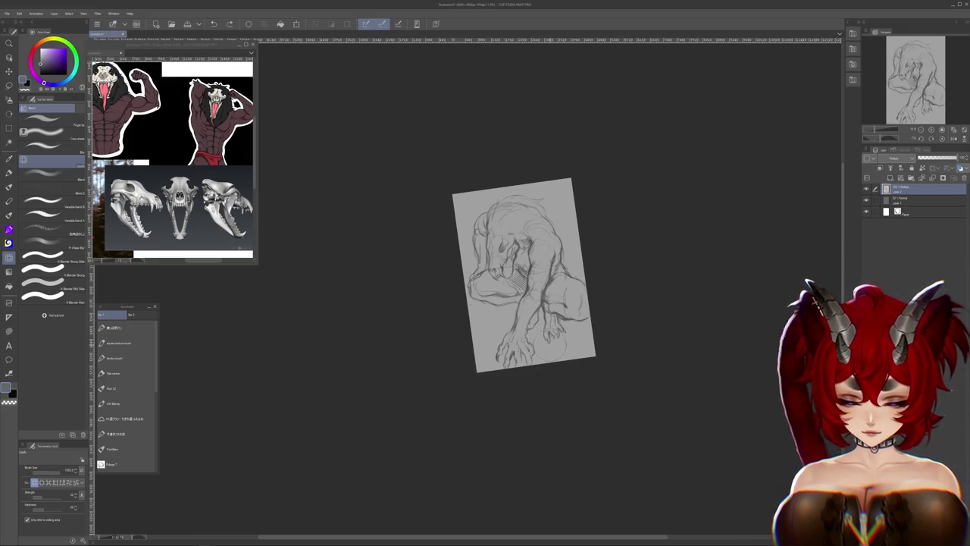
Rotate the view about 15° clockwise, then move the food illustration viewer window right
drag(558, 319, 554, 331)
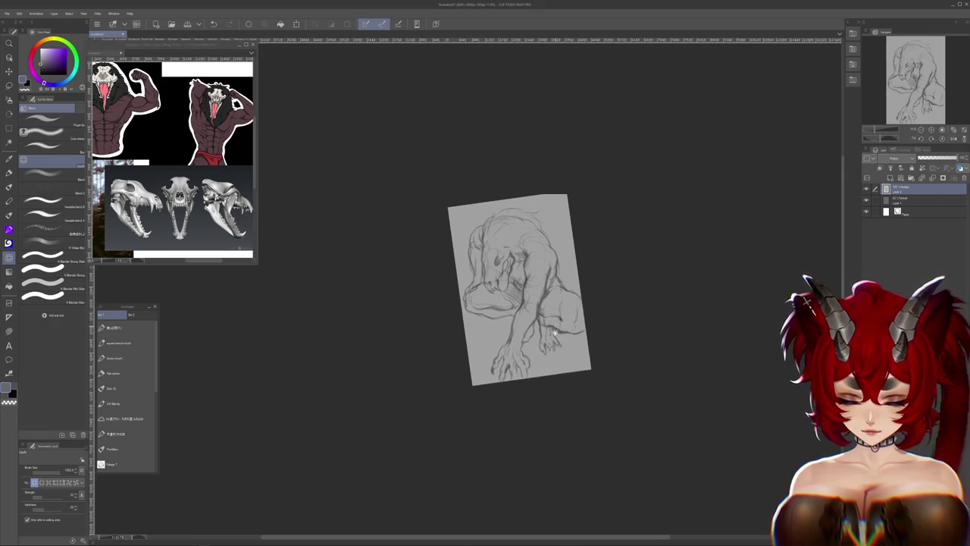
scroll(554, 332, up, 2)
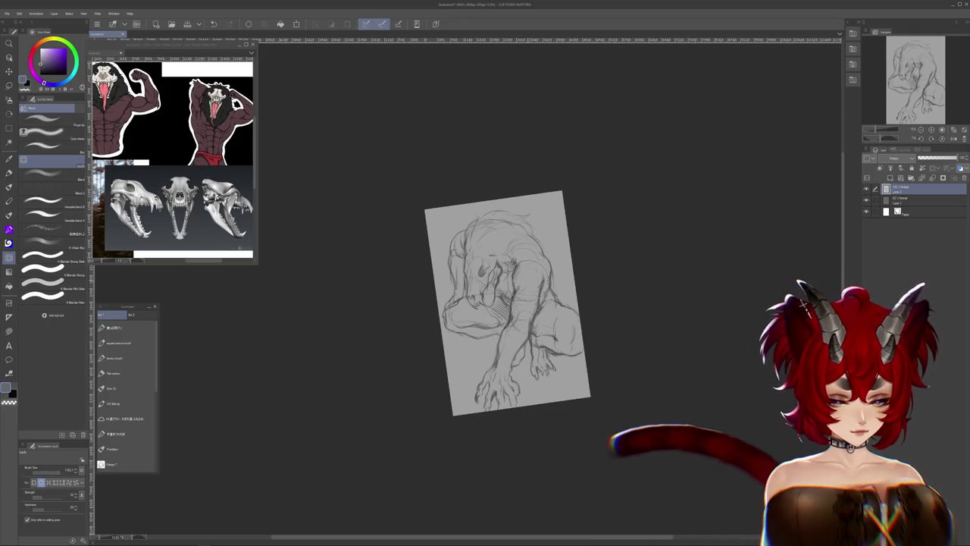
drag(650, 363, 599, 401)
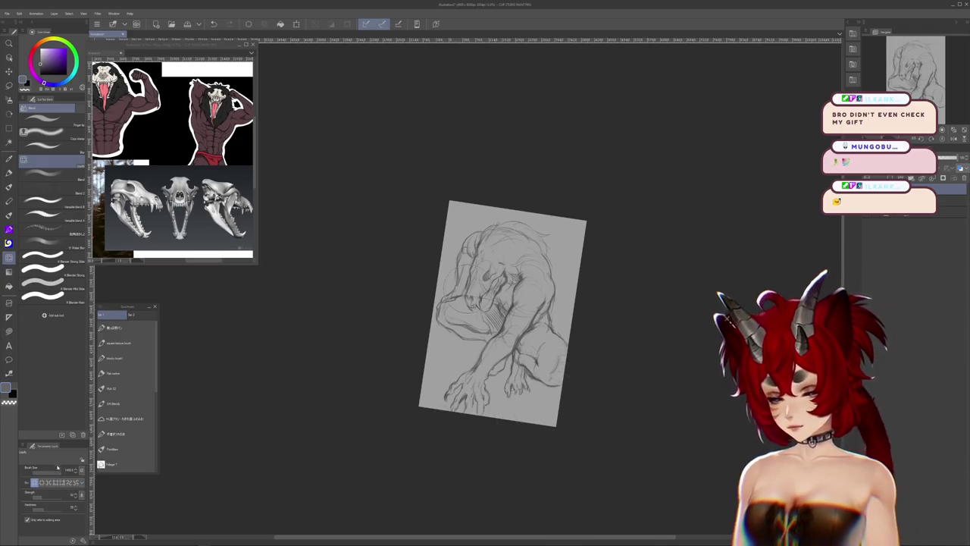
drag(548, 361, 584, 377)
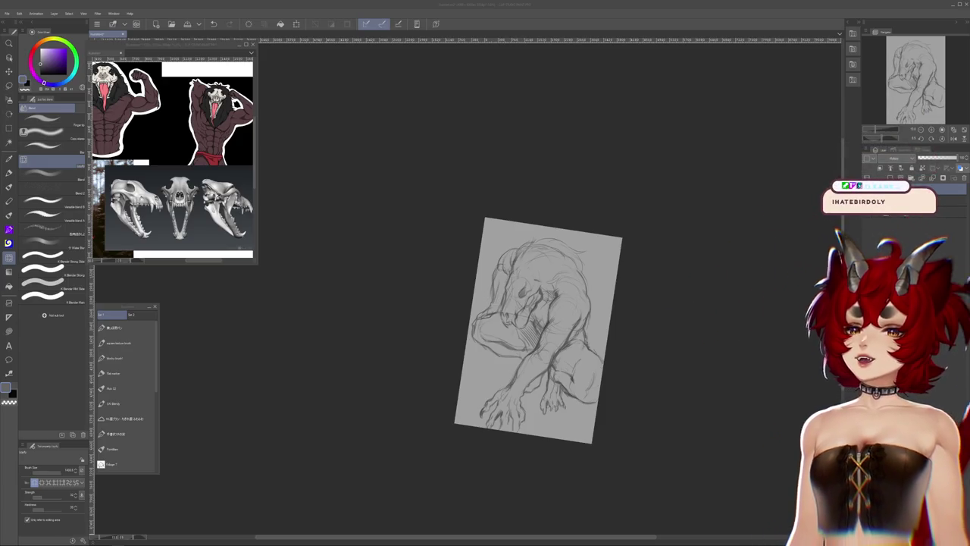
mouse_move(306, 54)
mouse_down()
mouse_move(393, 63)
mouse_move(429, 105)
mouse_up()
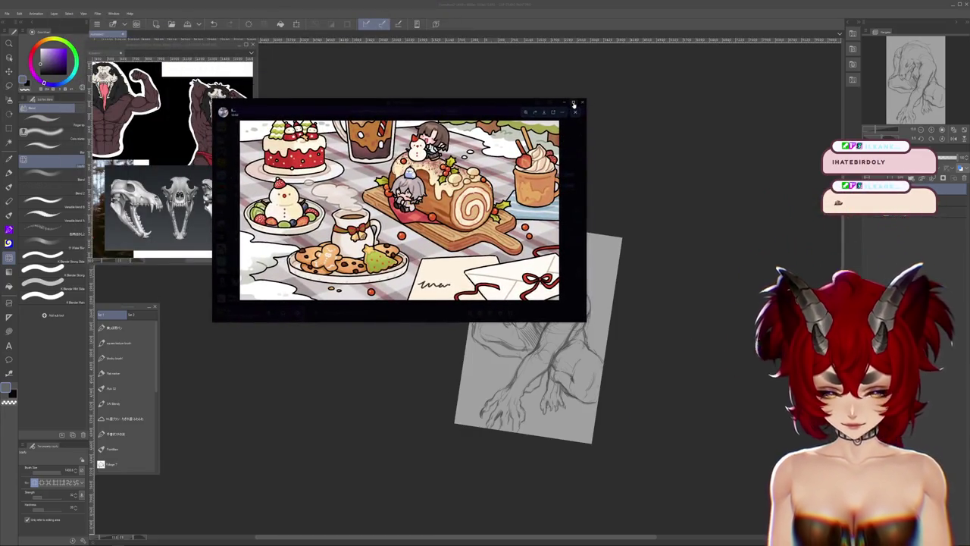
Enlarge and zoom into the dessert illustration, then close it and Alt+Tab back to Clip Studio Paint
click(573, 104)
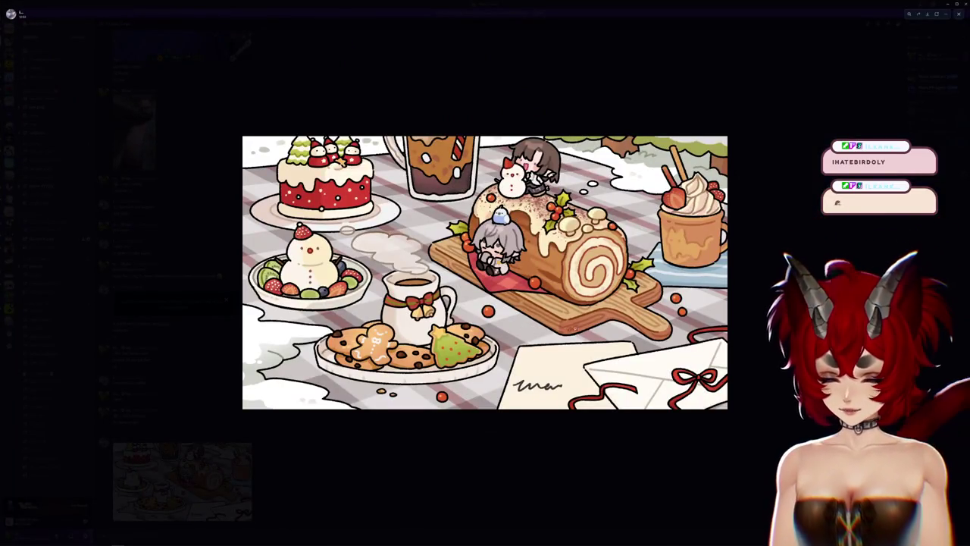
scroll(519, 278, up, 3)
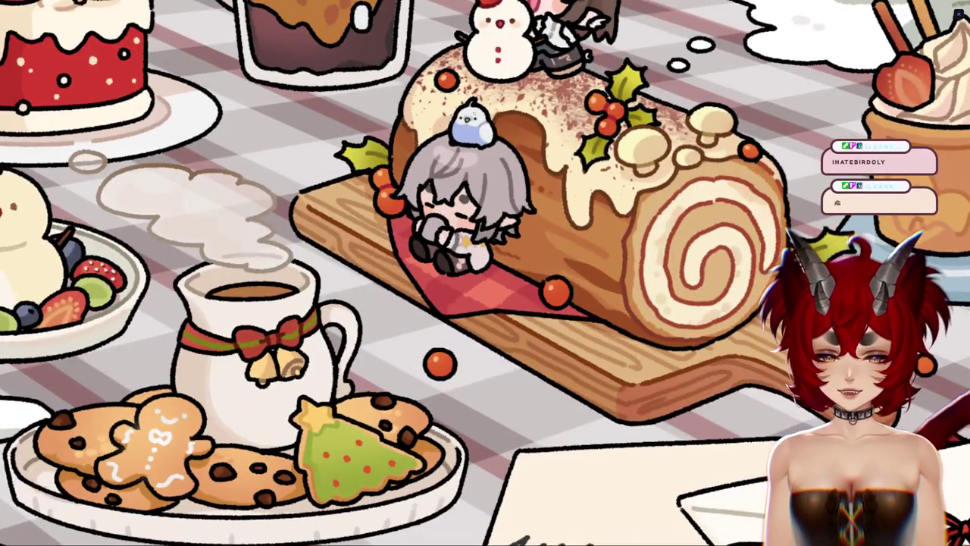
scroll(703, 259, up, 1)
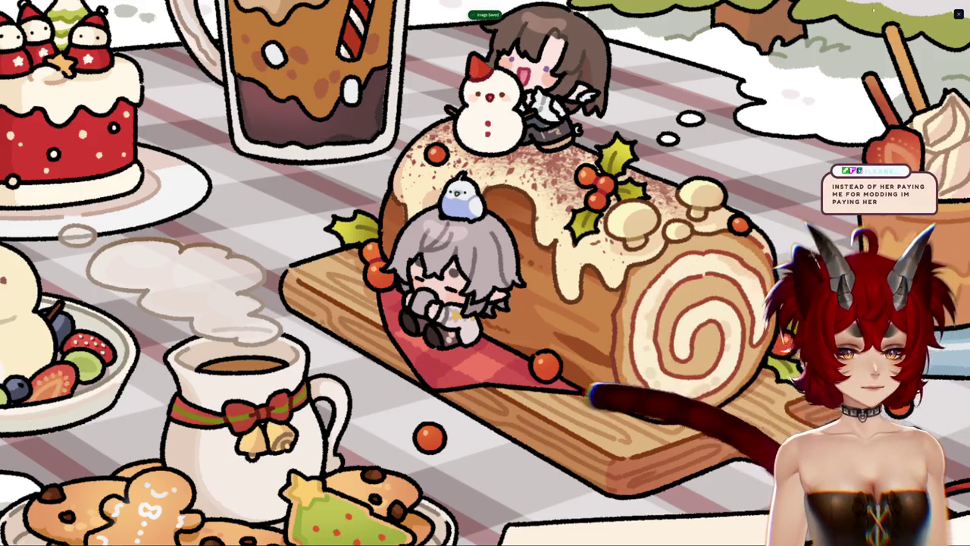
key(Escape)
key(alt+Tab)
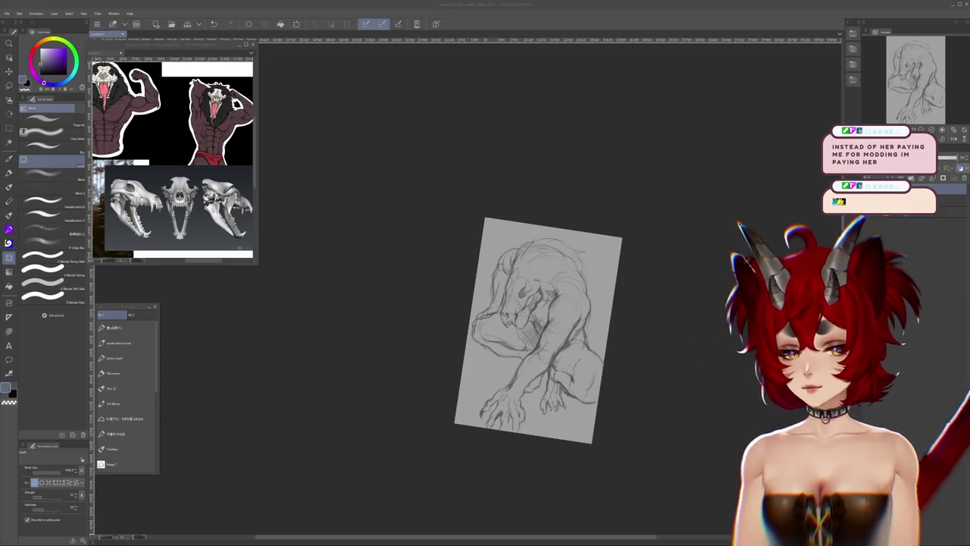
key(super+e)
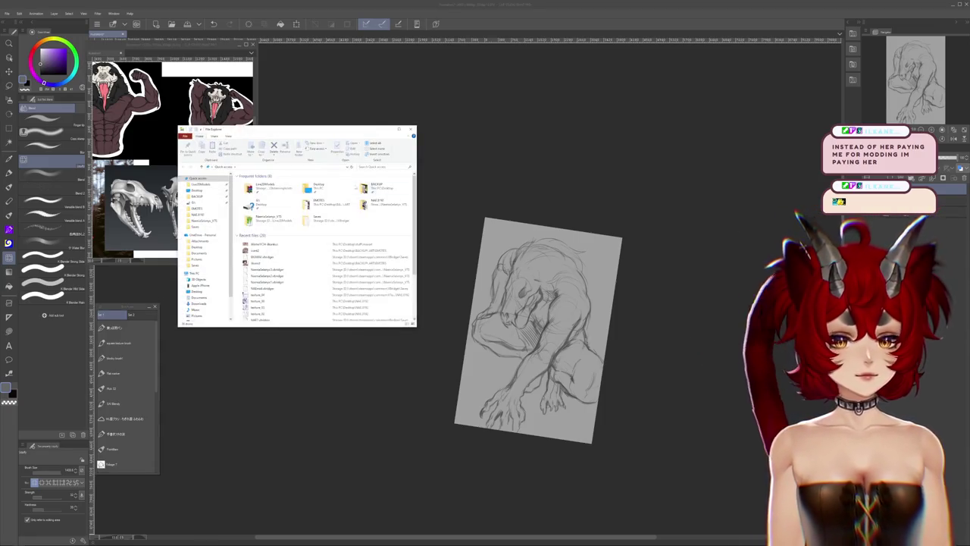
key(alt+F4)
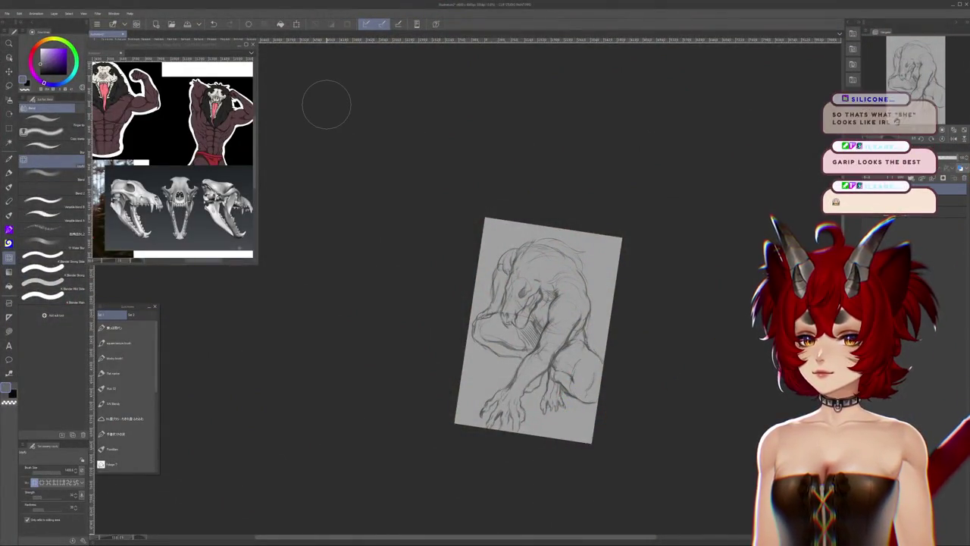
Zoom in on the skull head, back out, then in again for close detail work
scroll(361, 164, up, 2)
scroll(333, 174, up, 2)
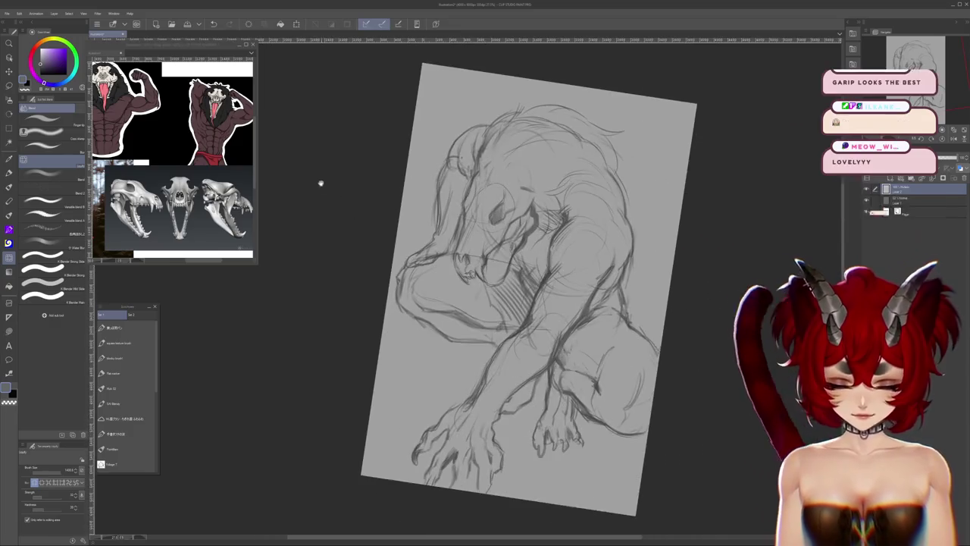
scroll(320, 181, up, 1)
scroll(353, 195, up, 1)
scroll(353, 195, up, 1)
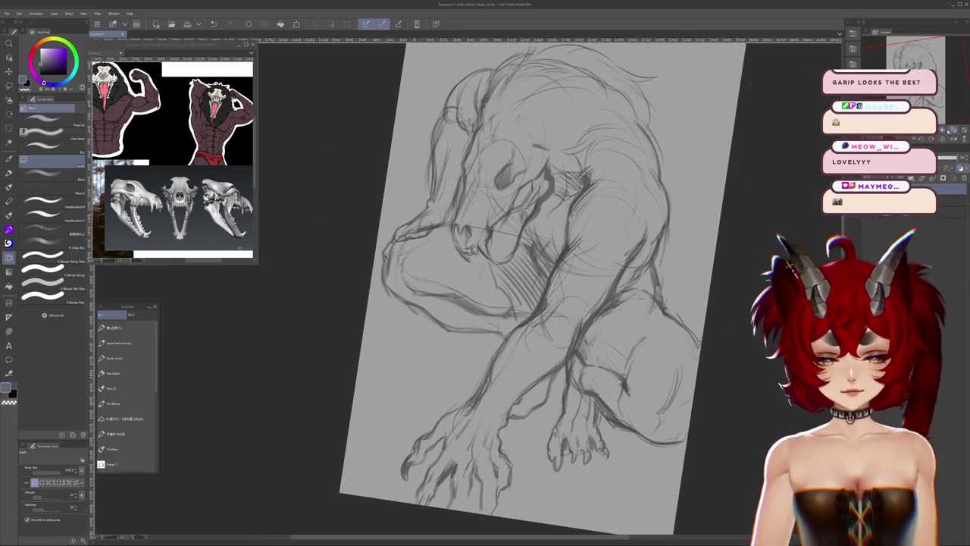
scroll(625, 261, down, 2)
scroll(625, 261, down, 1)
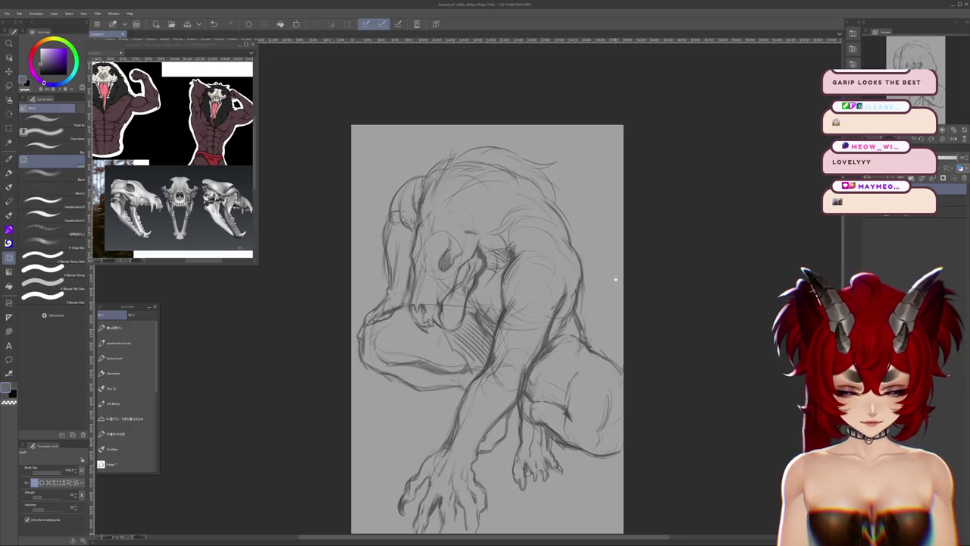
scroll(625, 261, down, 2)
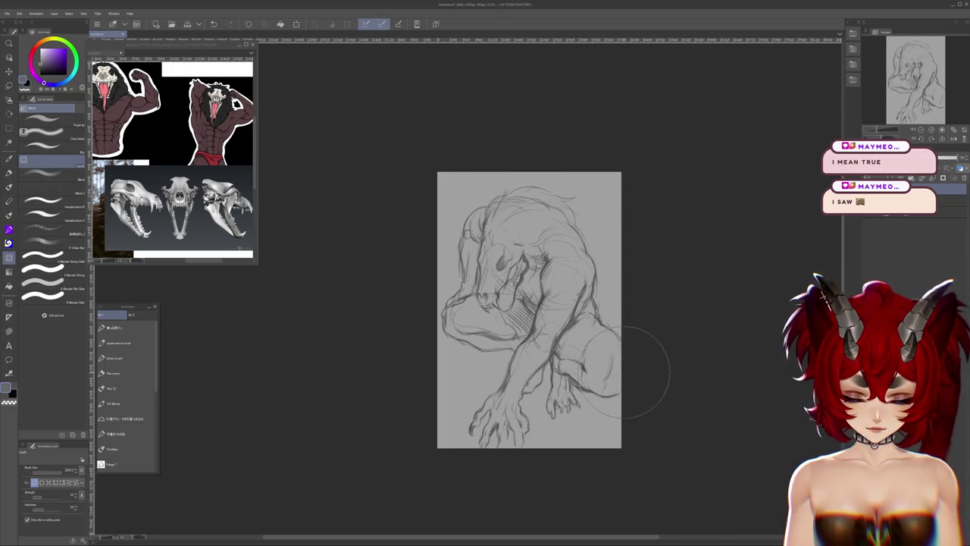
scroll(634, 362, down, 2)
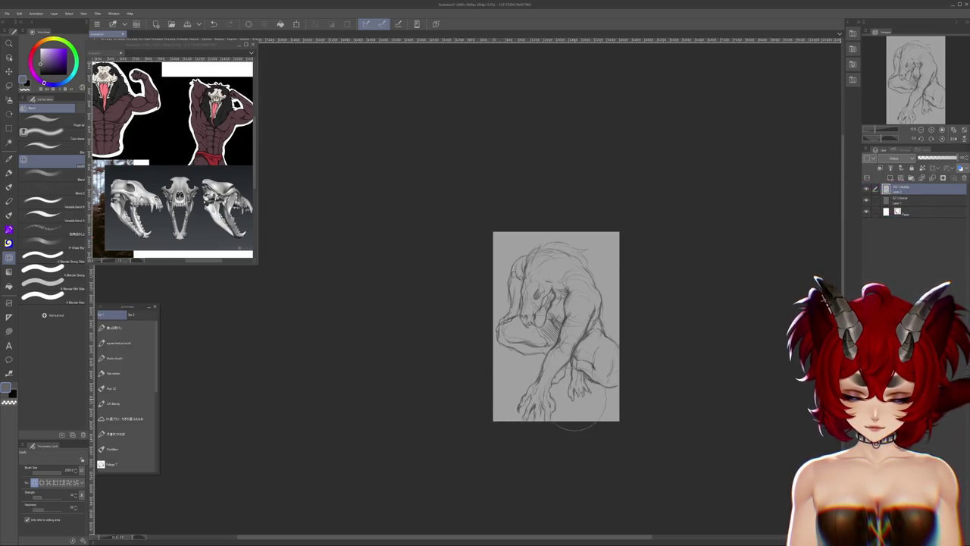
scroll(592, 350, up, 1)
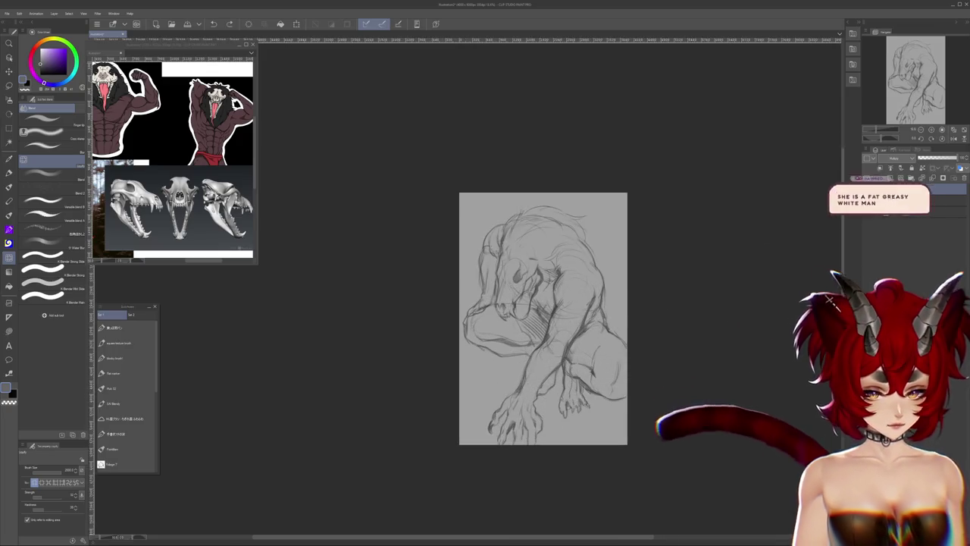
scroll(606, 279, up, 1)
scroll(560, 295, up, 3)
scroll(523, 303, up, 2)
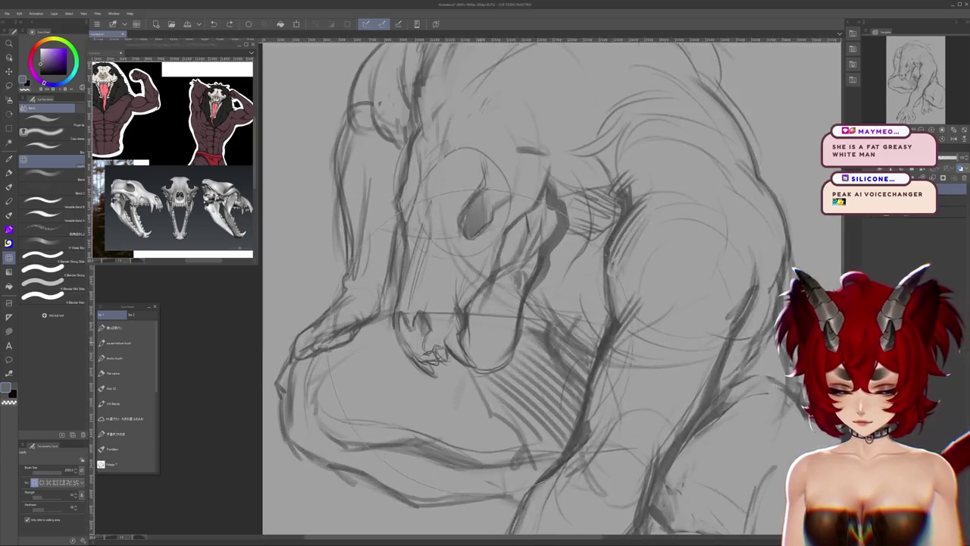
scroll(523, 303, up, 1)
Pick a different pencil sub-tool, then mirror and enlarge the canine skull reference in the Sub View
click(125, 388)
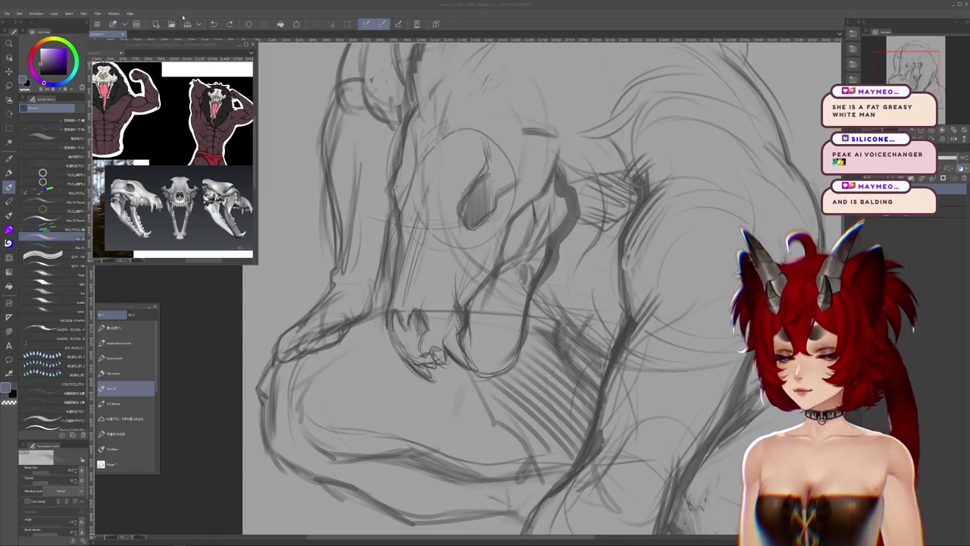
click(952, 141)
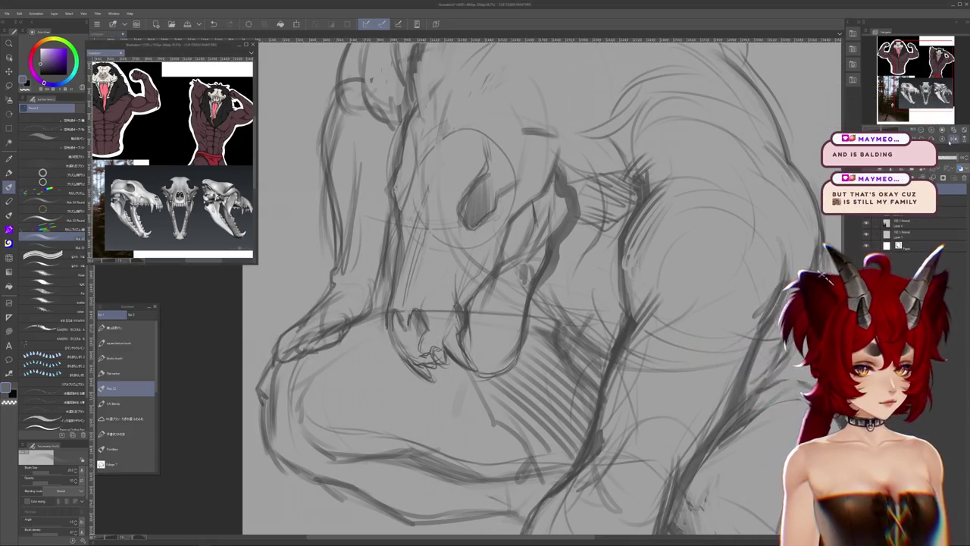
click(953, 140)
scroll(172, 151, up, 3)
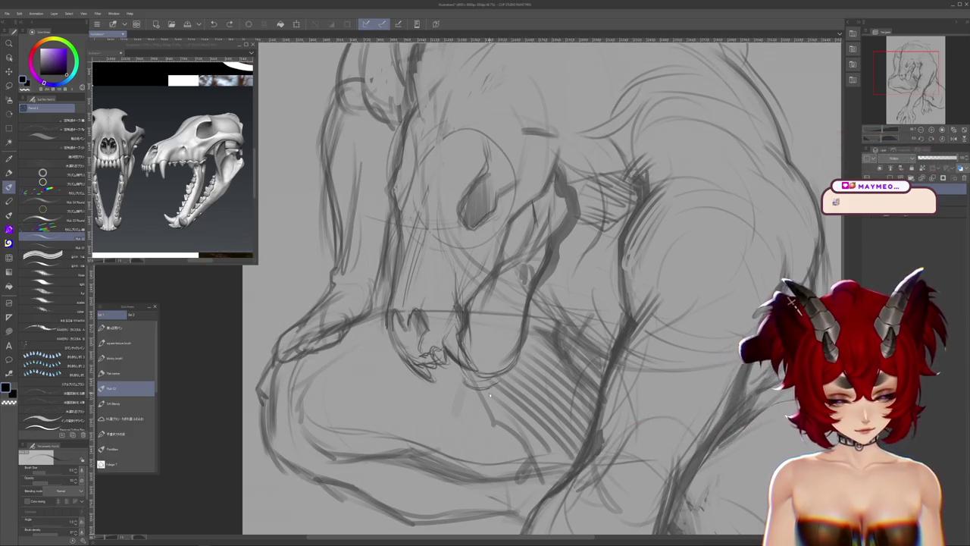
drag(682, 190, 720, 318)
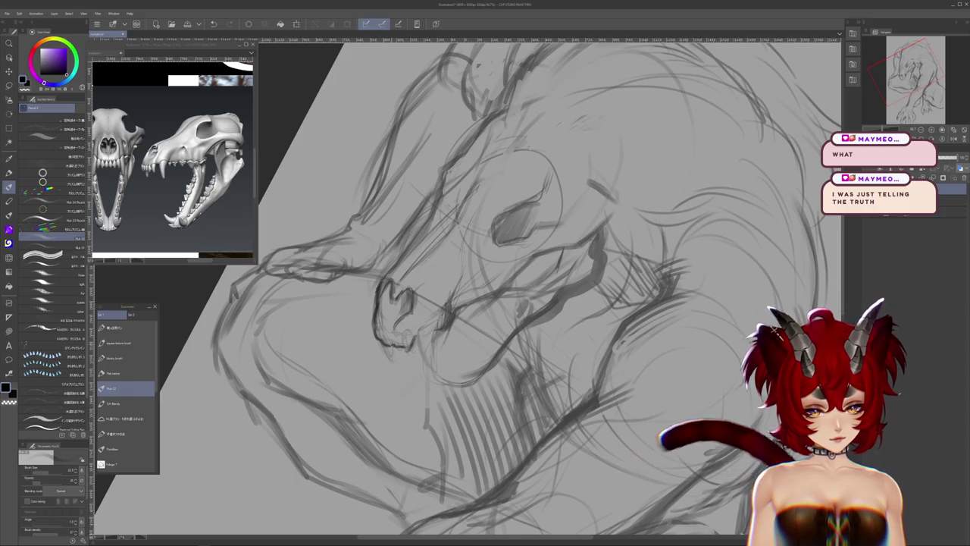
Add short dark strokes along the jaw, then flip the canvas to check proportions
mouse_move(376, 325)
mouse_down()
mouse_move(372, 340)
mouse_move(411, 339)
mouse_move(413, 352)
mouse_move(398, 348)
mouse_move(419, 341)
mouse_up()
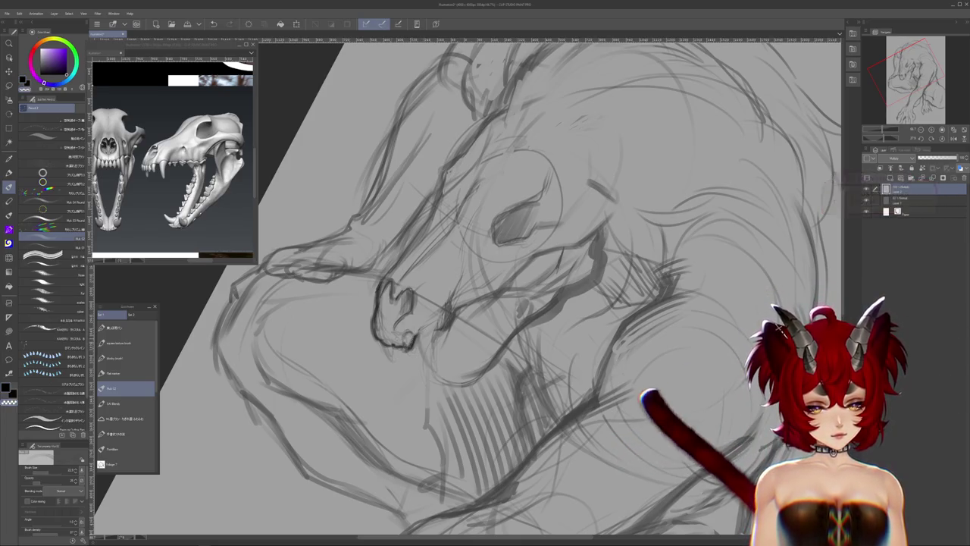
drag(492, 303, 507, 310)
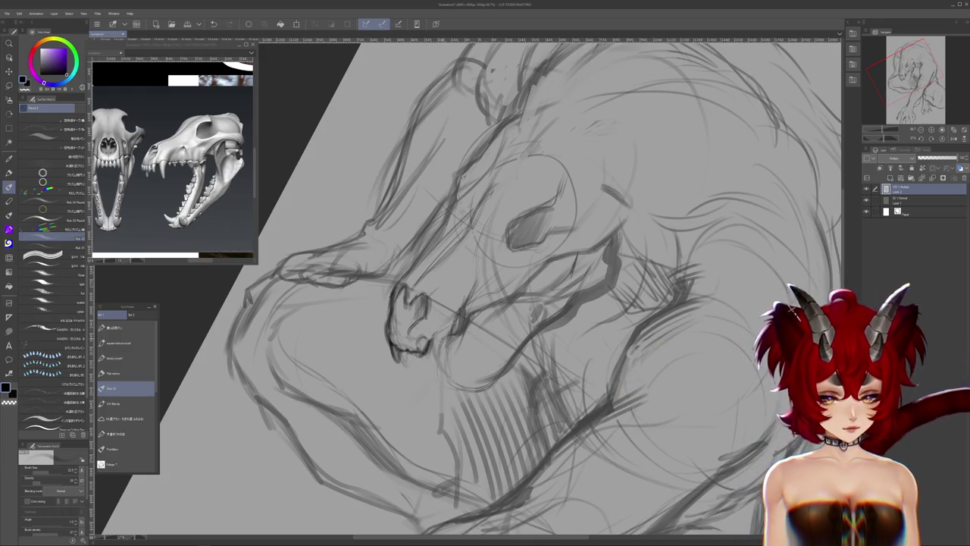
drag(428, 352, 431, 369)
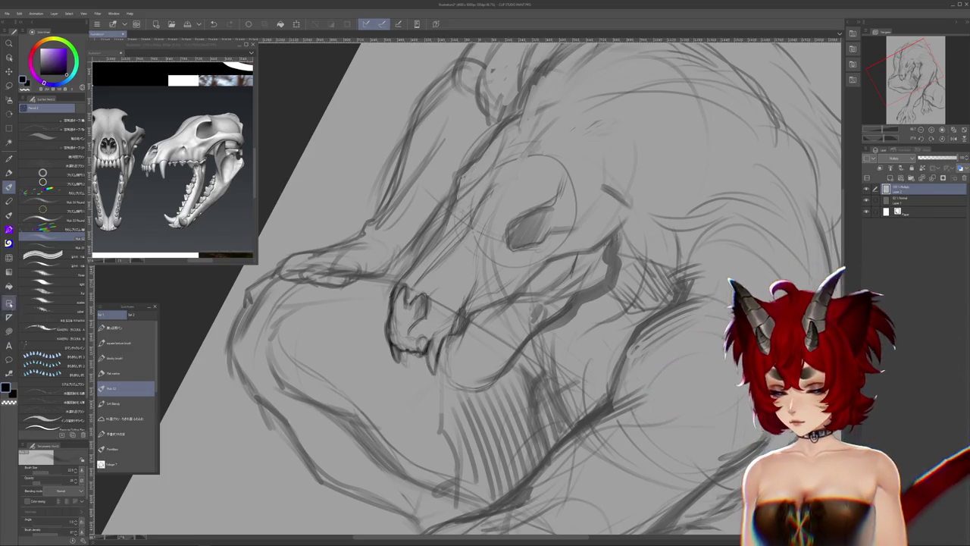
click(10, 259)
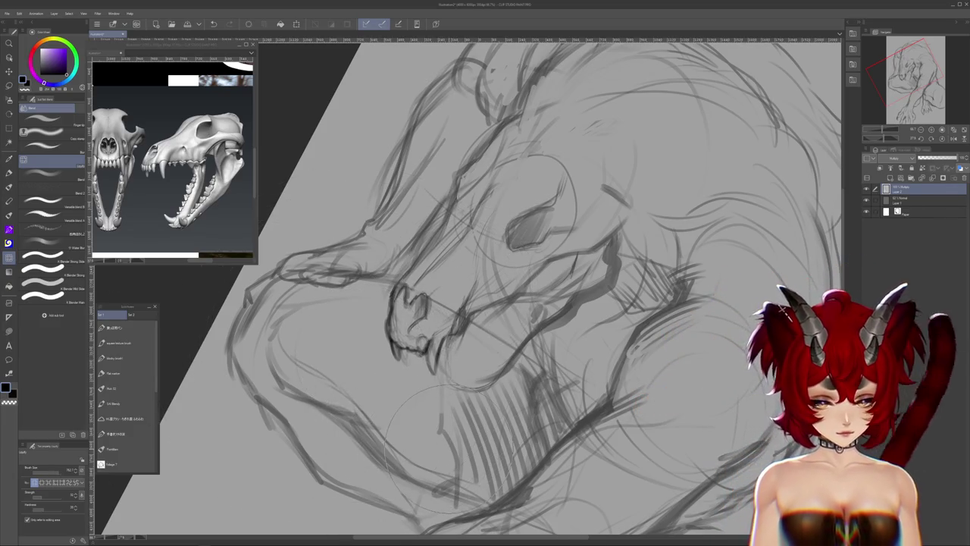
key(h)
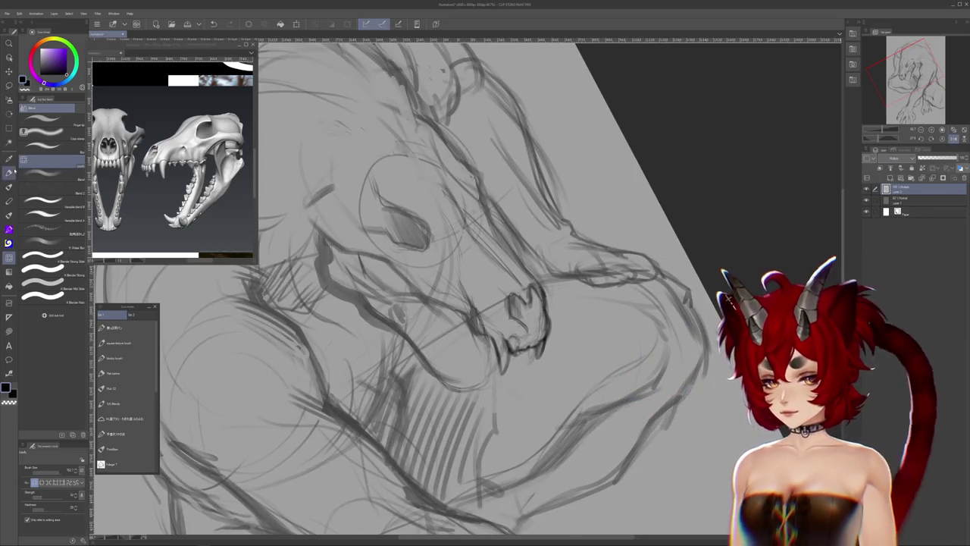
Switch to a flat marker and ink a dark hooked fang at the snout tip
click(125, 373)
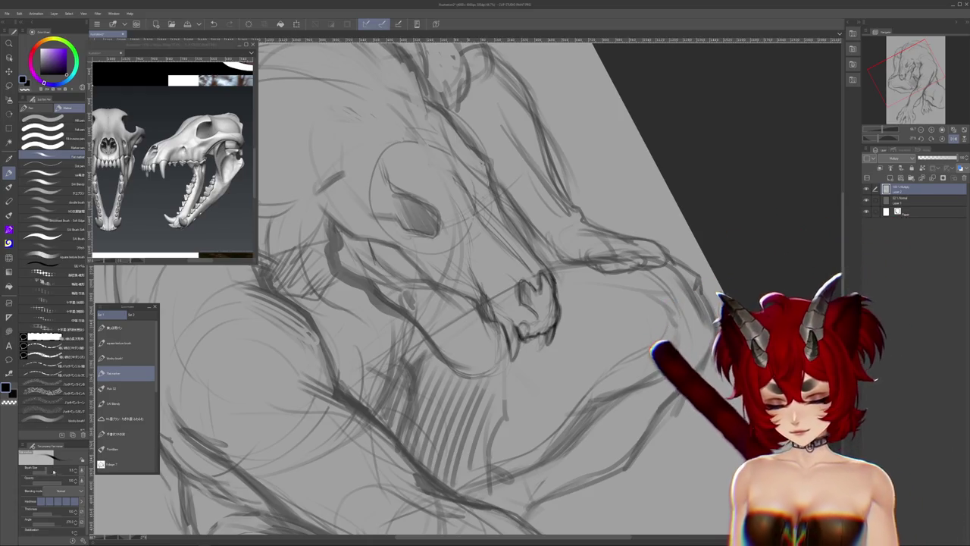
drag(527, 400, 543, 431)
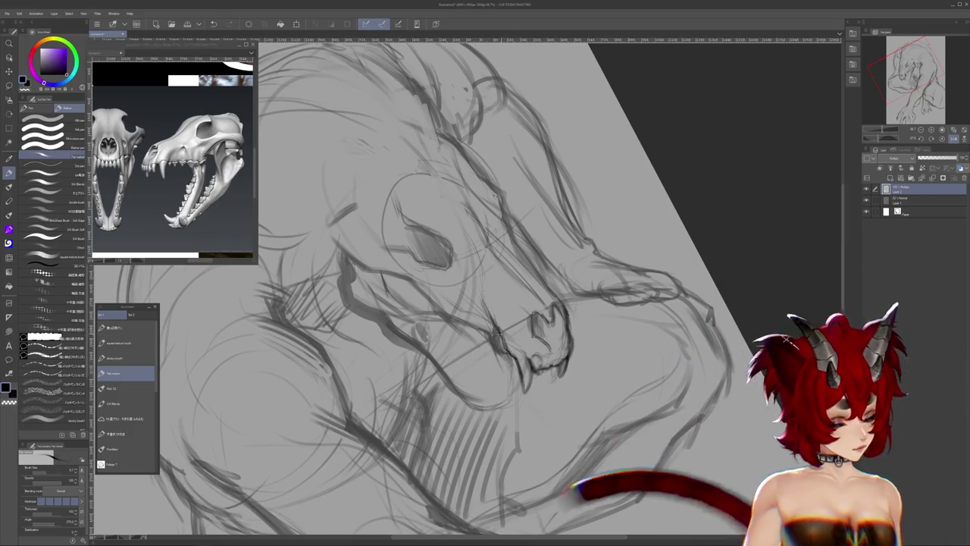
drag(545, 334, 485, 341)
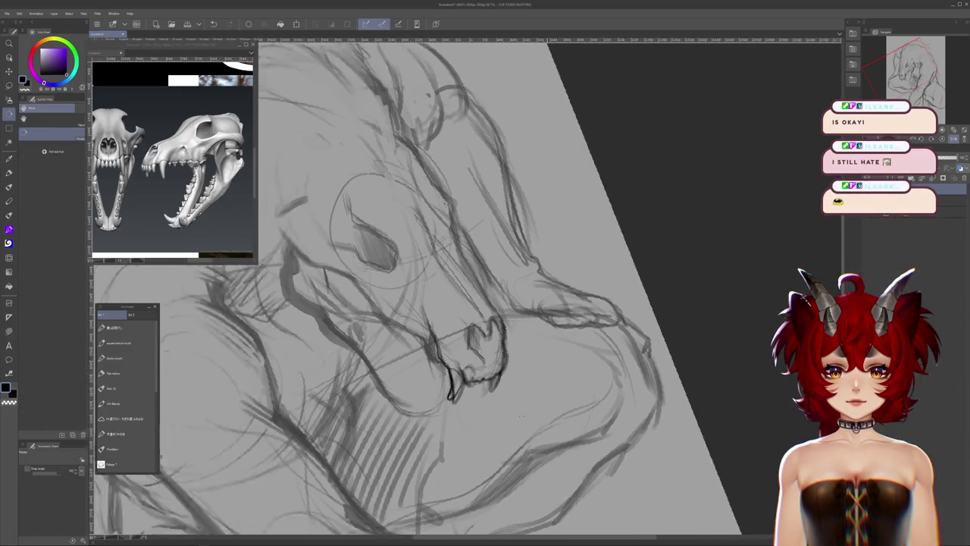
drag(455, 288, 424, 250)
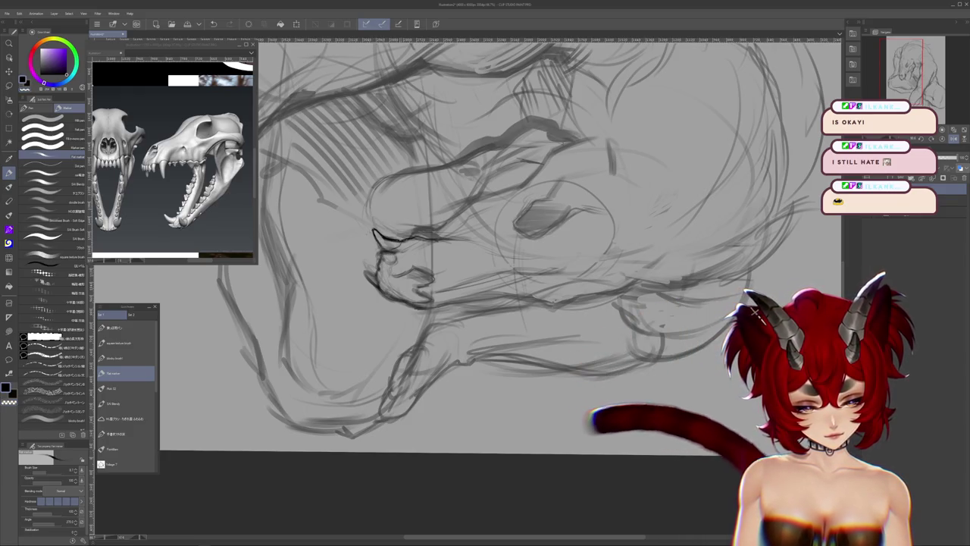
scroll(500, 242, up, 2)
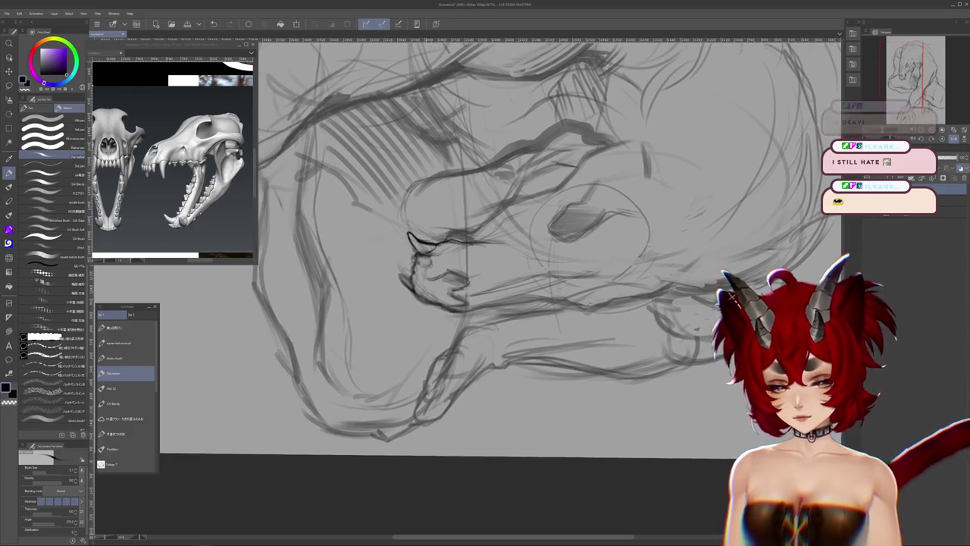
key(i)
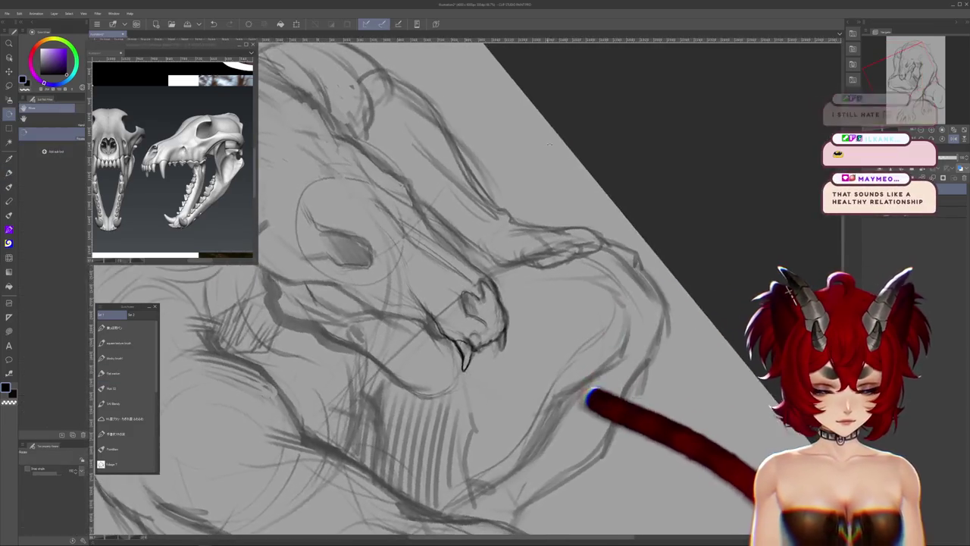
key(p)
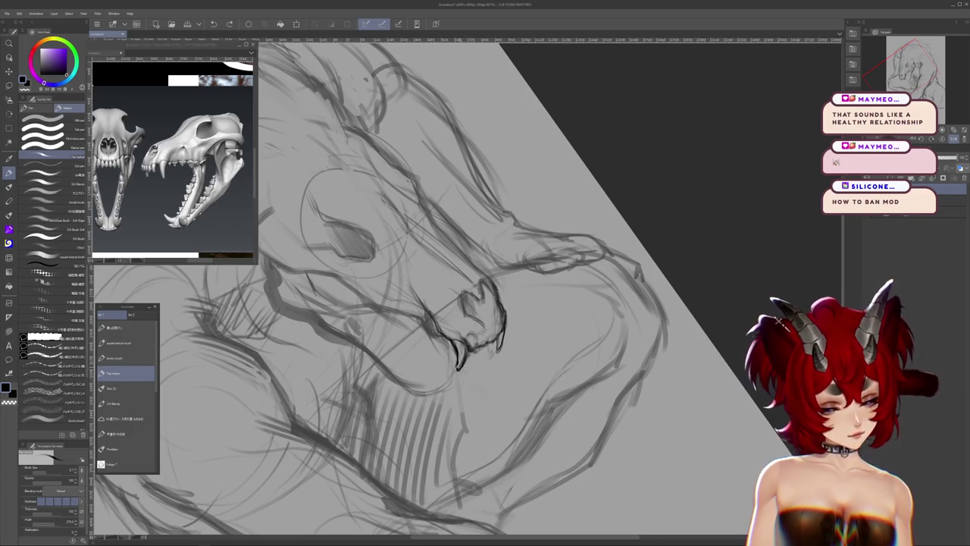
drag(470, 303, 500, 227)
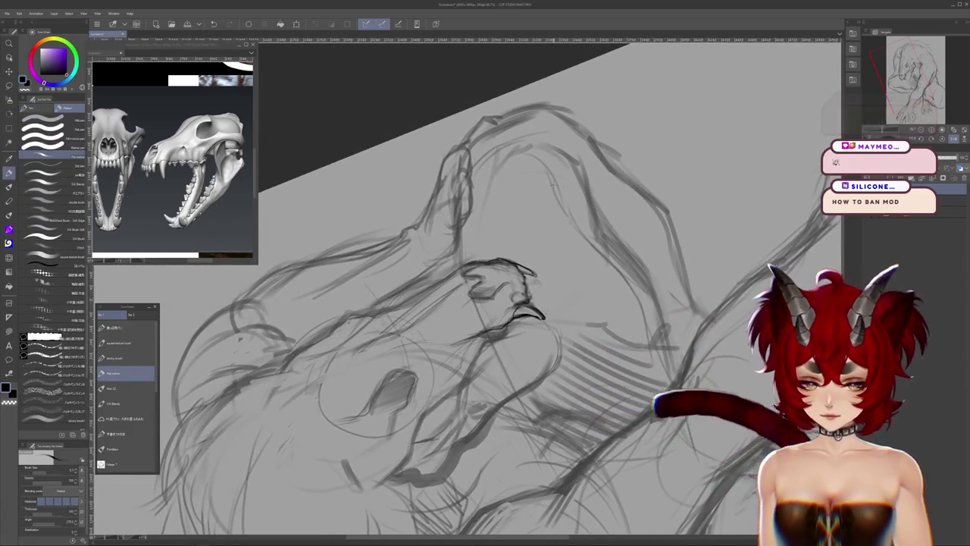
Lasso-select the front tooth strokes and scale and move them under the upper jaw
key(m)
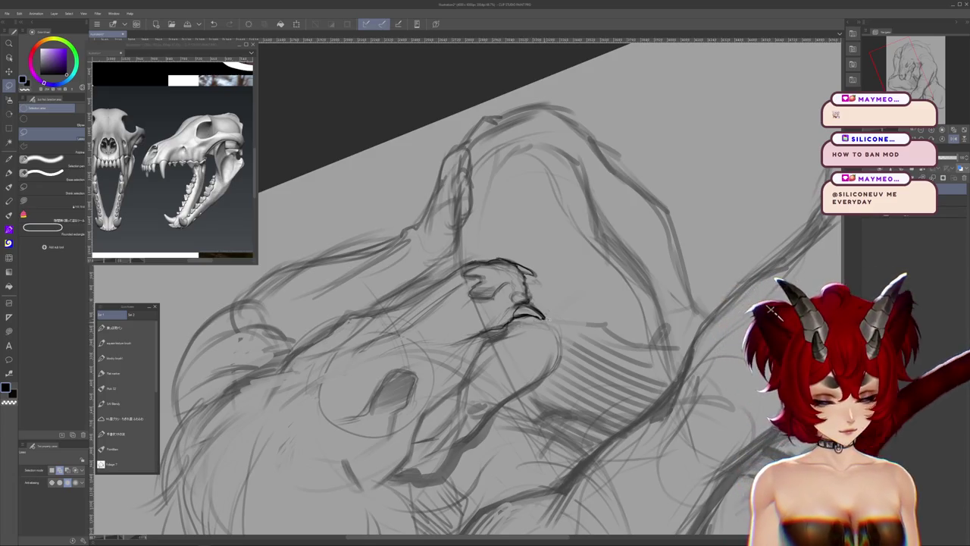
key(ctrl+t)
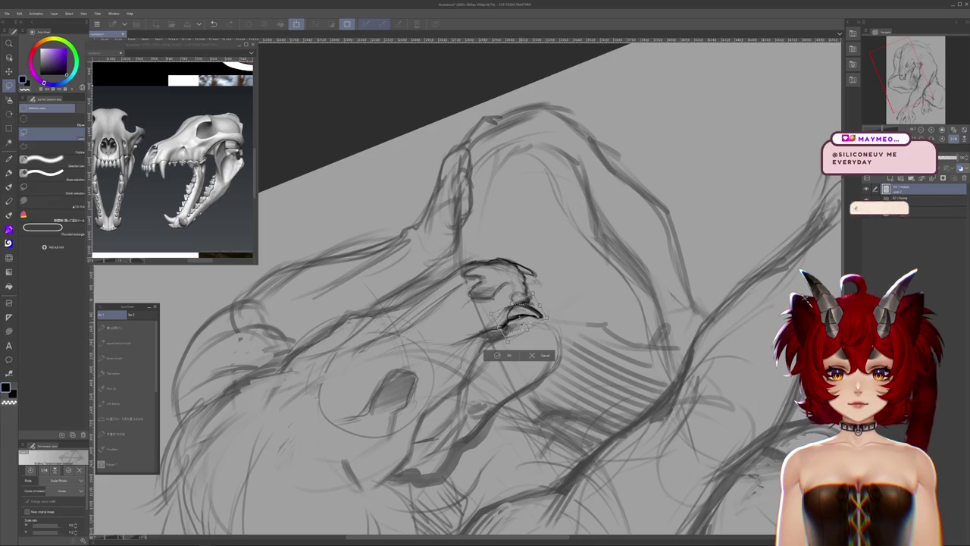
key(Return)
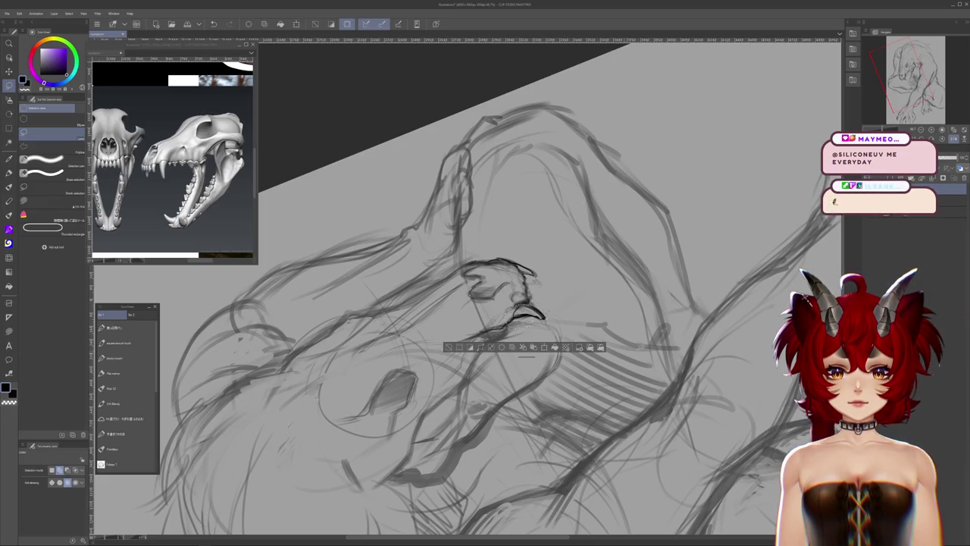
key(ctrl+@)
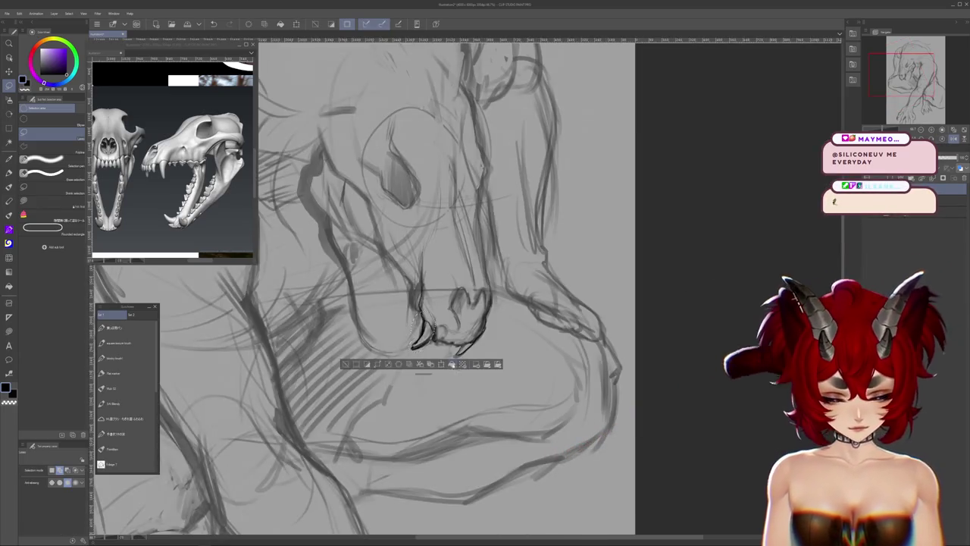
Nudge the hooked fang stroke slightly upward and commit the transform
key(ctrl+t)
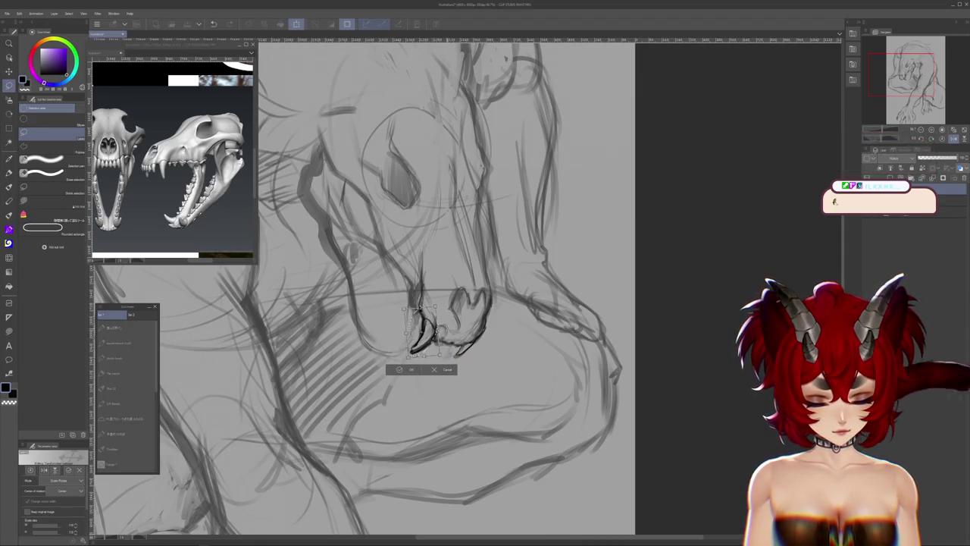
drag(422, 325, 421, 322)
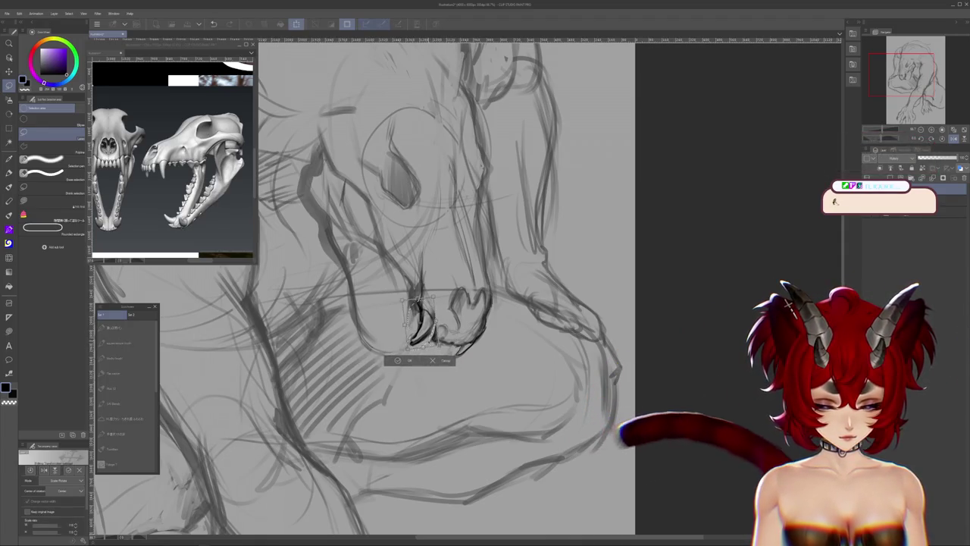
key(Return)
Switch from the blending brushes back to the marker pen for drawing teeth
key(j)
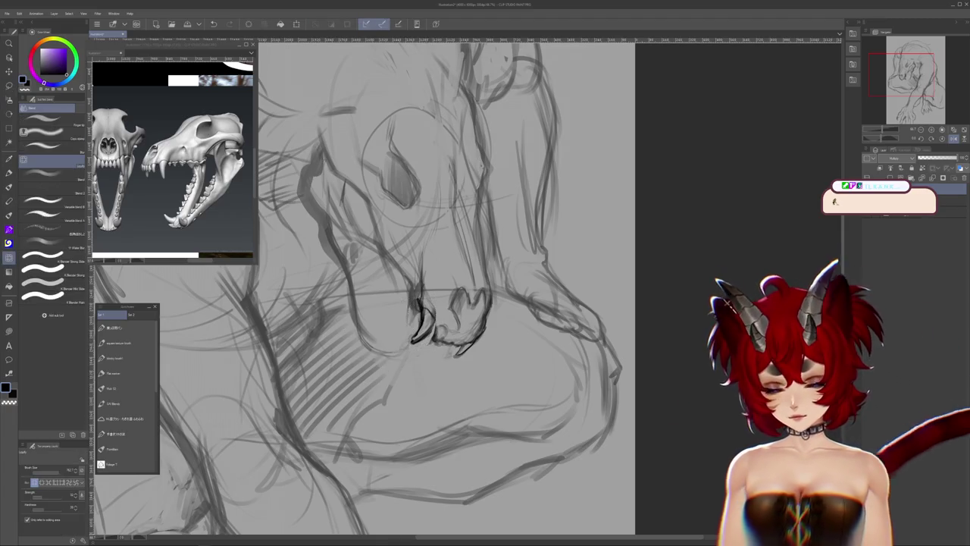
key(p)
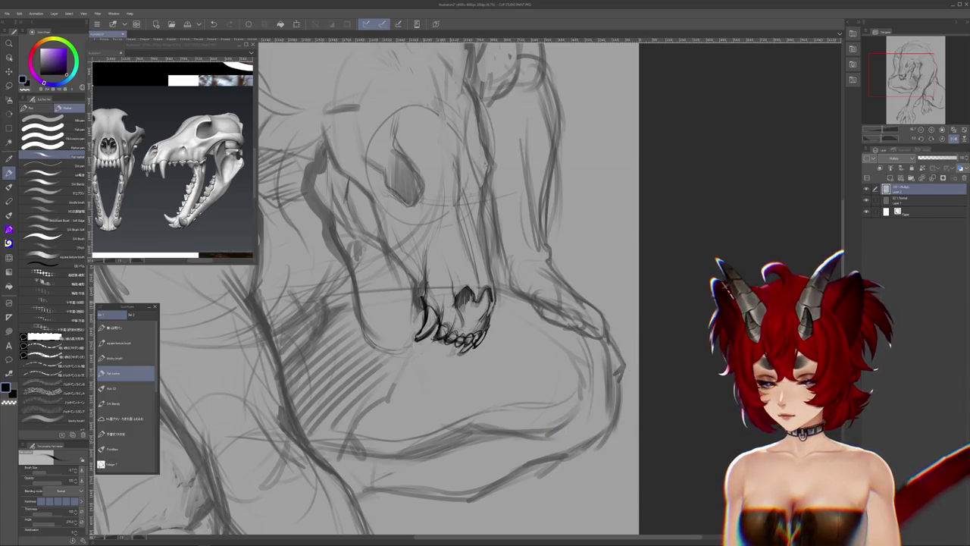
Pan the skull reference window over to the front-view skull
click(148, 191)
mouse_move(147, 190)
mouse_down()
mouse_move(226, 198)
mouse_move(200, 195)
mouse_up()
click(470, 310)
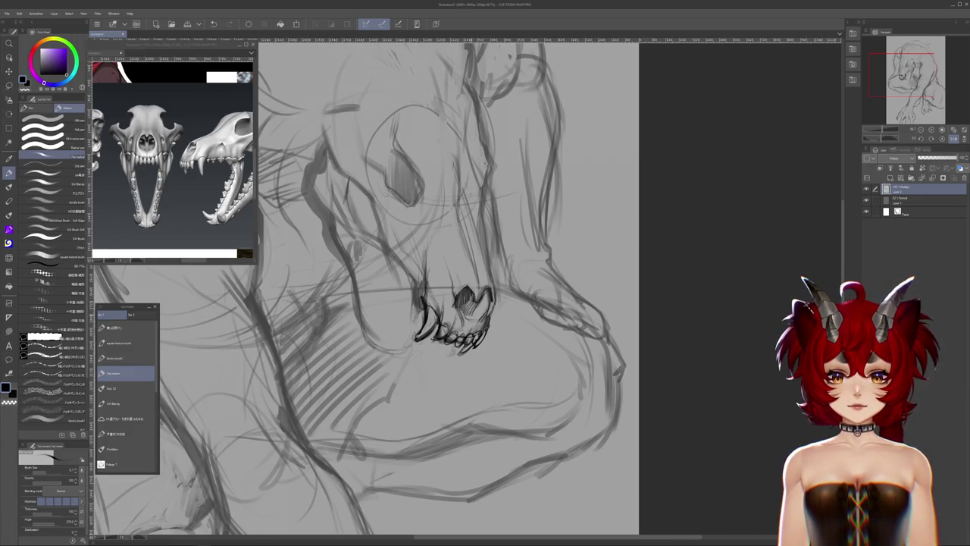
Hatch dark shading into the skull's nasal opening, then reframe the sketch around the skull
drag(475, 295, 486, 314)
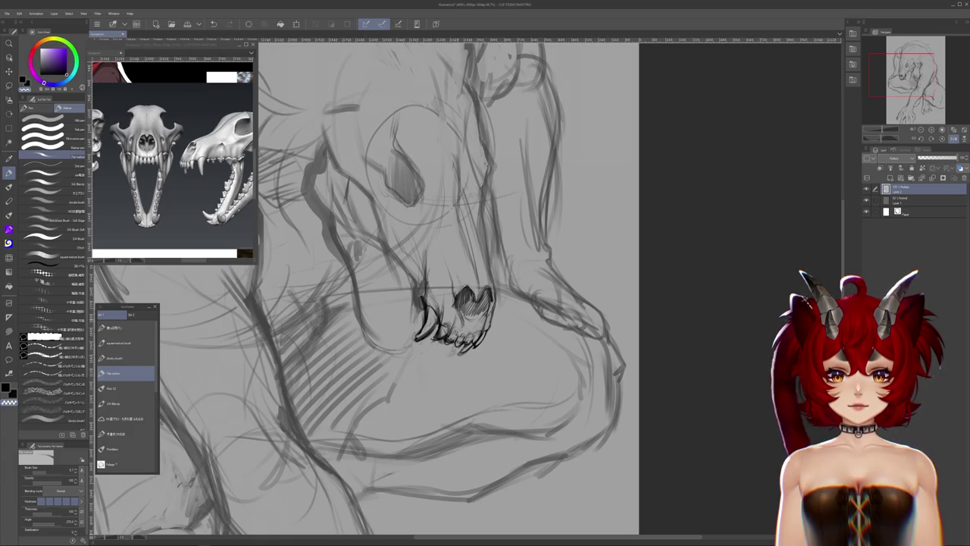
drag(641, 336, 688, 351)
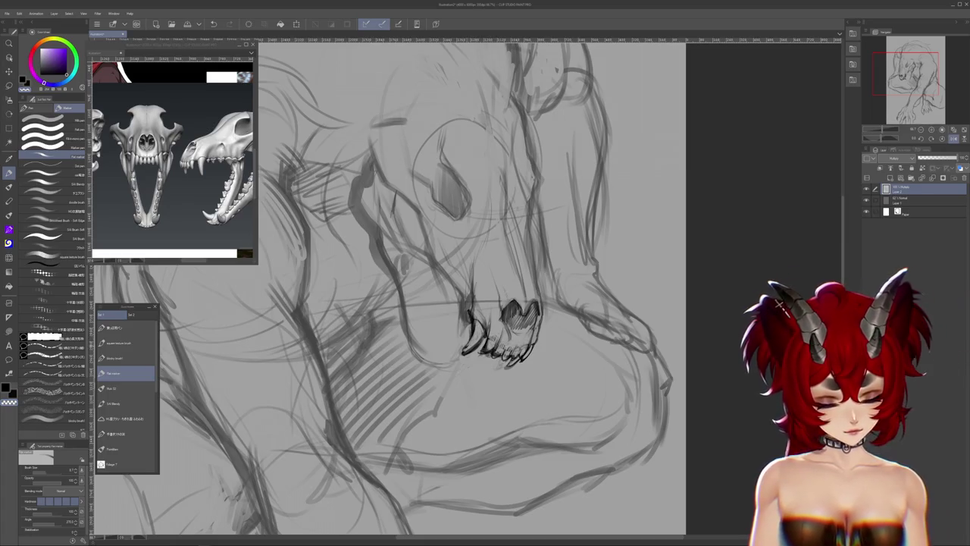
mouse_move(778, 303)
mouse_down()
mouse_move(815, 341)
mouse_move(583, 373)
mouse_up()
Flip the canvas horizontally and blend over the front tooth strokes with the blending brush
key(j)
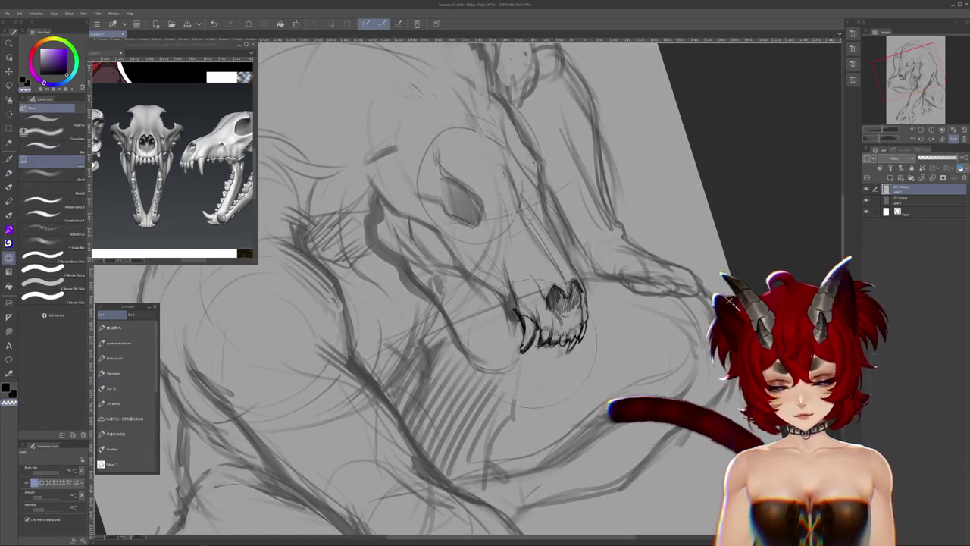
key(h)
drag(646, 328, 690, 336)
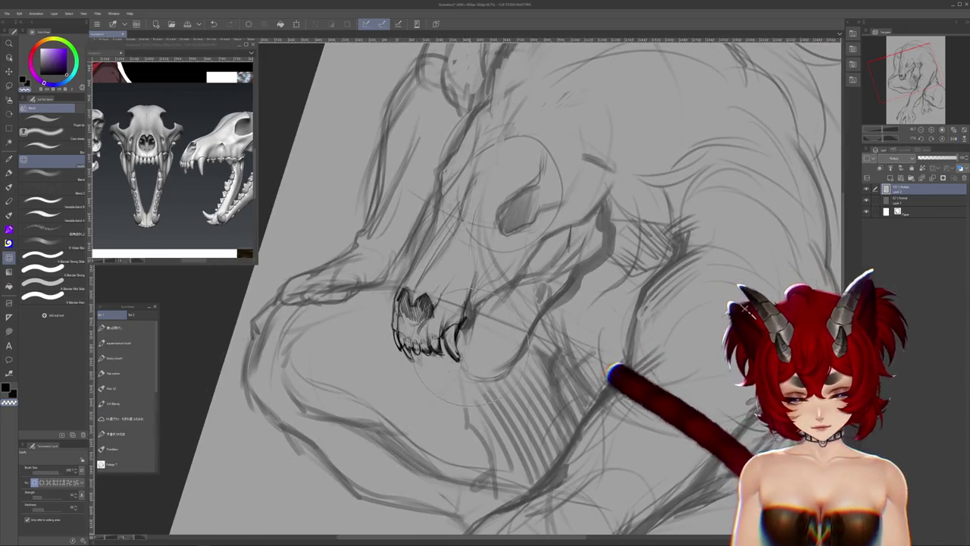
drag(454, 297, 424, 349)
drag(462, 318, 394, 359)
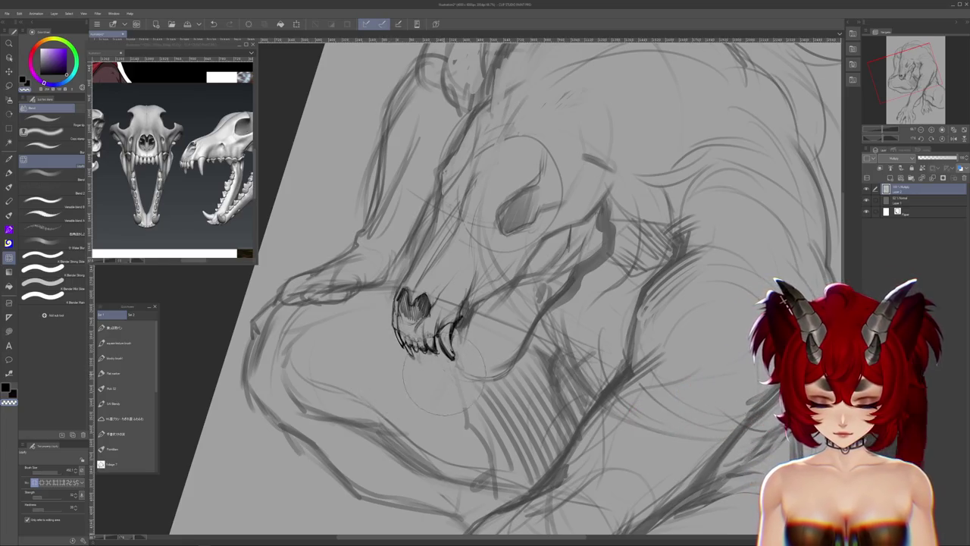
drag(443, 348, 454, 333)
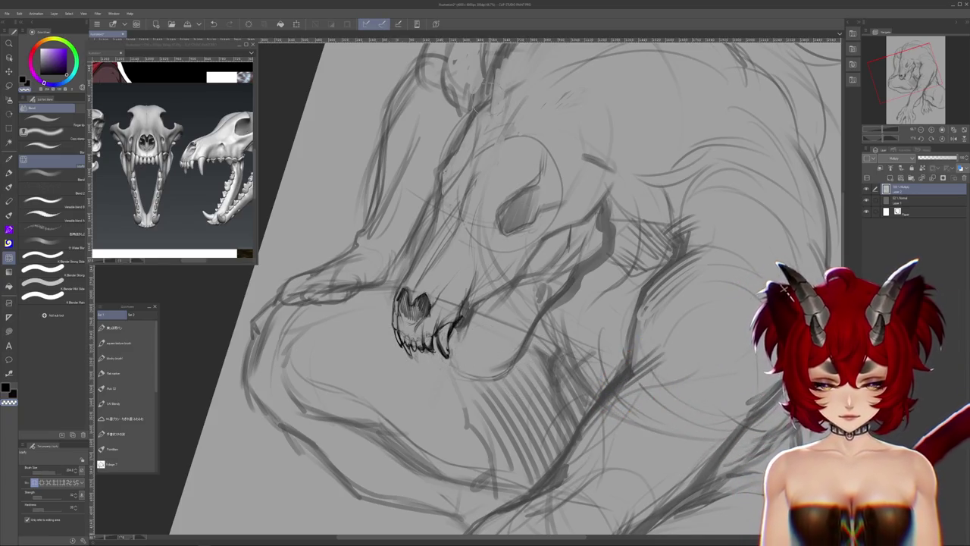
scroll(500, 288, down, 5)
scroll(500, 287, up, 3)
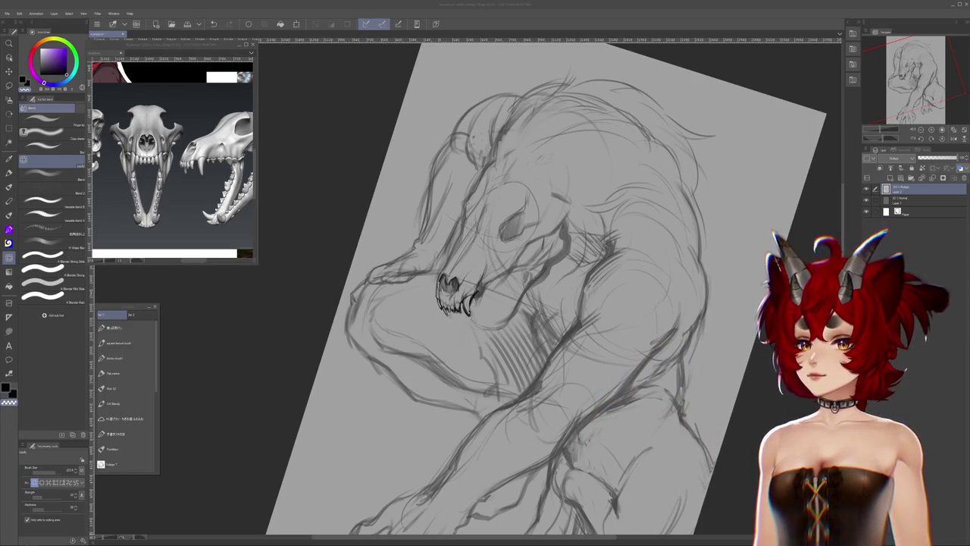
Show the fox skull photo in the reference window and zoom in on it
click(173, 151)
scroll(173, 151, up, 3)
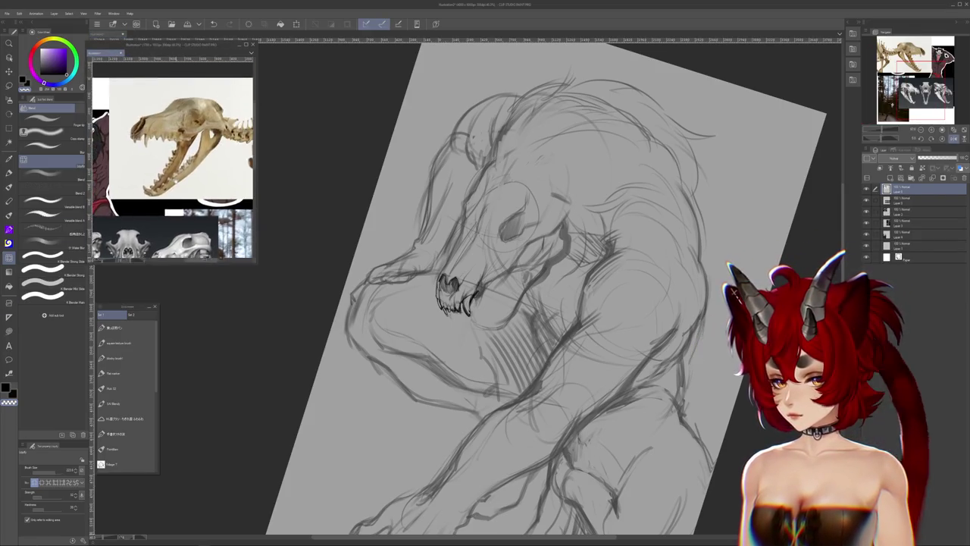
scroll(172, 151, up, 2)
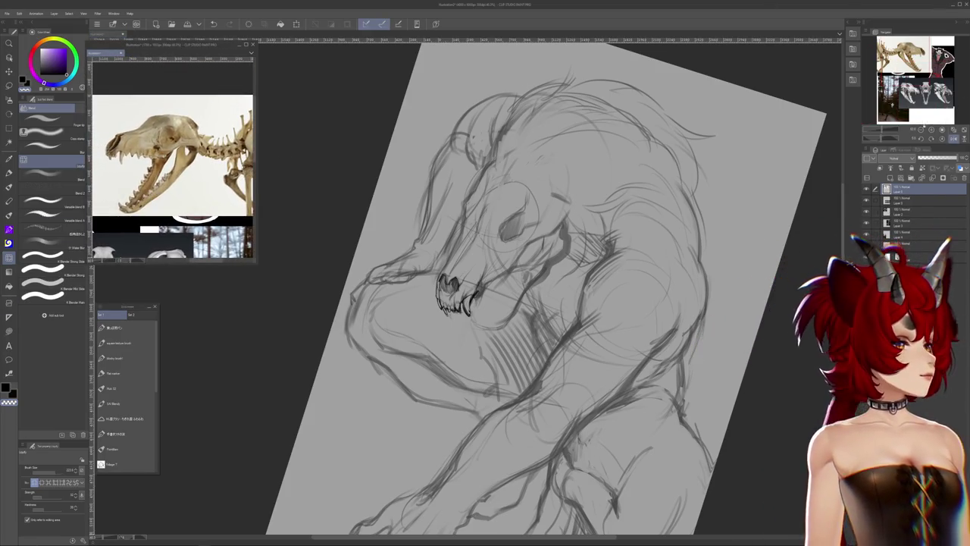
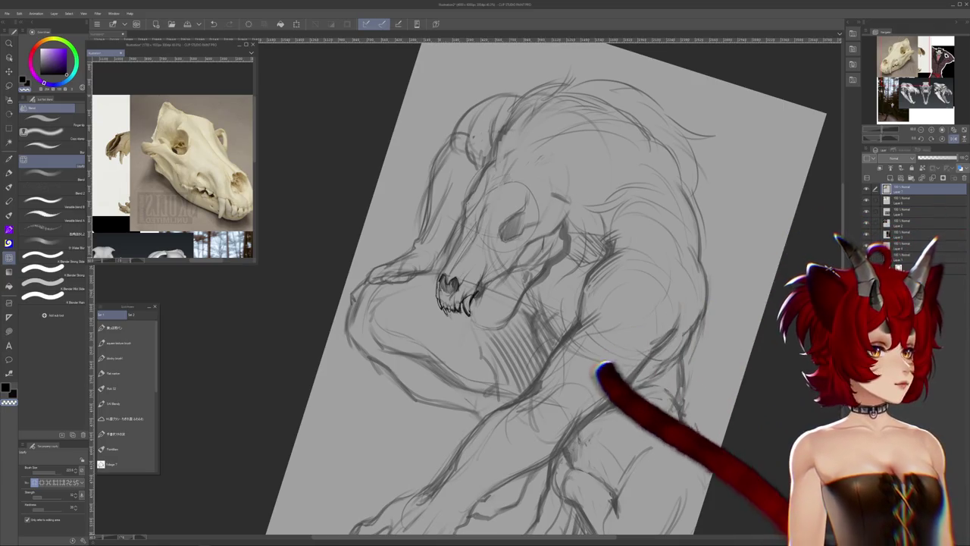
Bring Pinterest over the sketch, scroll the skull pins, and show the recent searches list
key(alt+Tab)
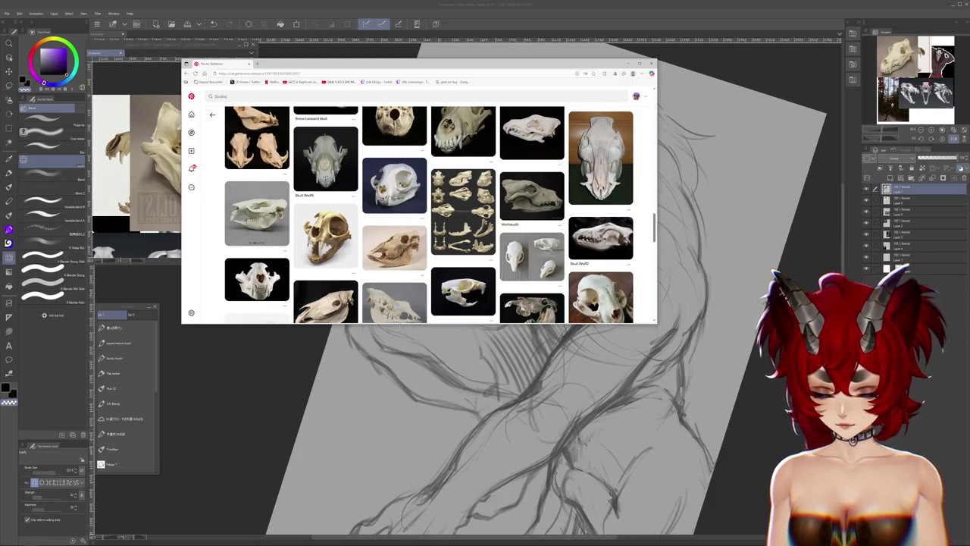
scroll(516, 235, down, 1)
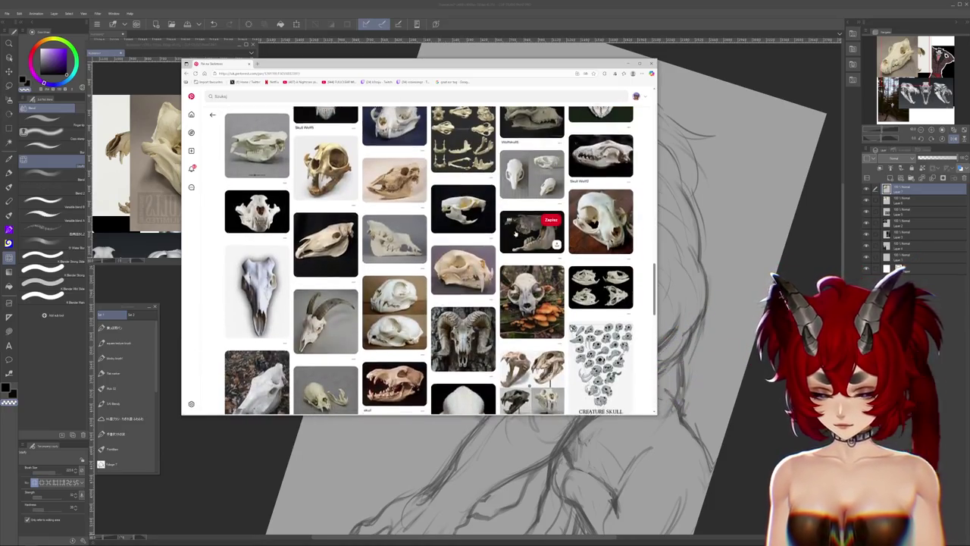
scroll(516, 235, down, 2)
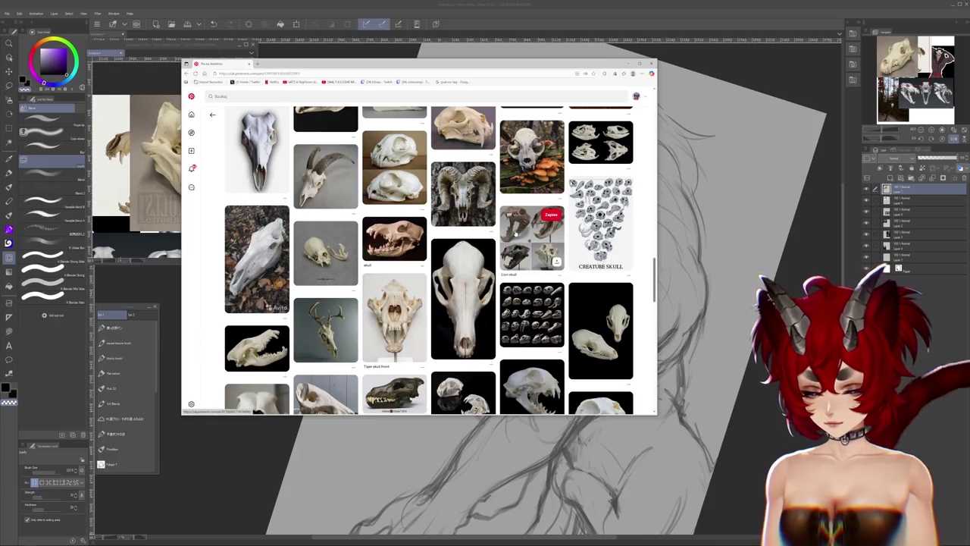
scroll(515, 232, down, 1)
scroll(515, 232, down, 1)
scroll(515, 232, down, 1)
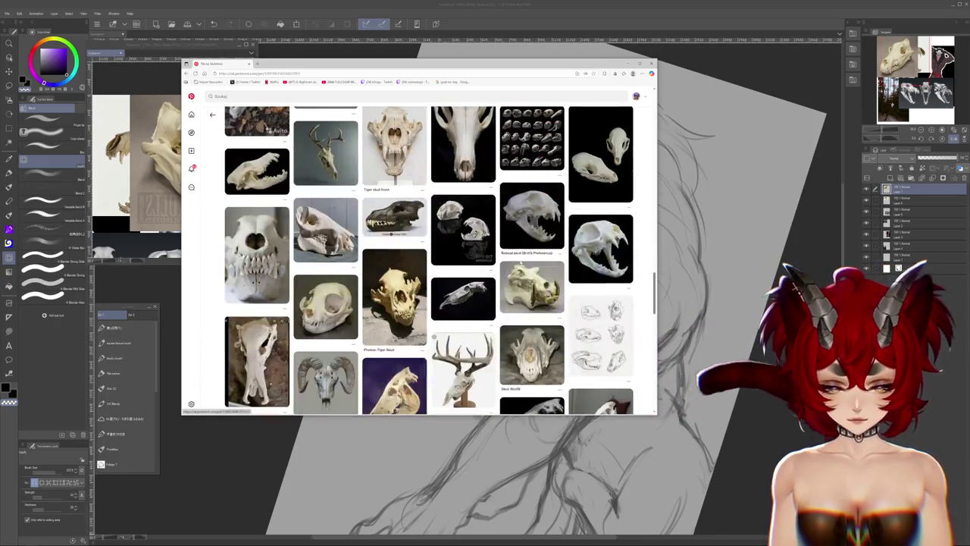
scroll(517, 258, down, 2)
scroll(517, 260, down, 1)
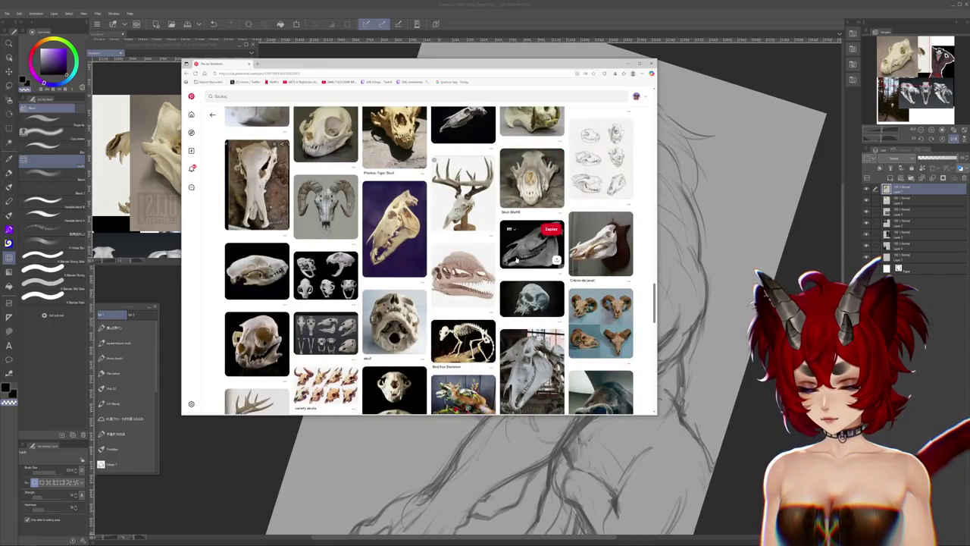
scroll(517, 260, up, 1)
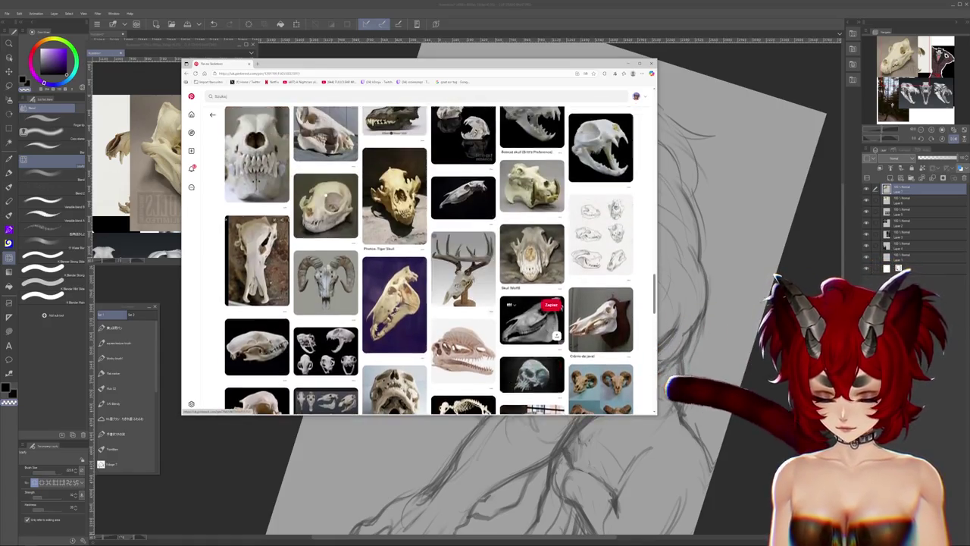
scroll(530, 325, up, 1)
click(269, 96)
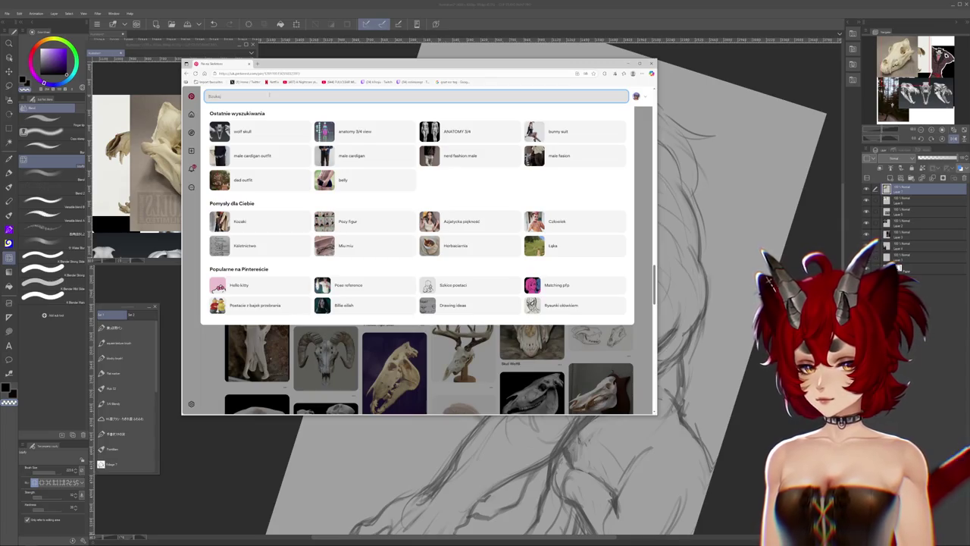
Rerun the 'wolf skull' search, nudge the browser window up, and start browsing results
click(307, 136)
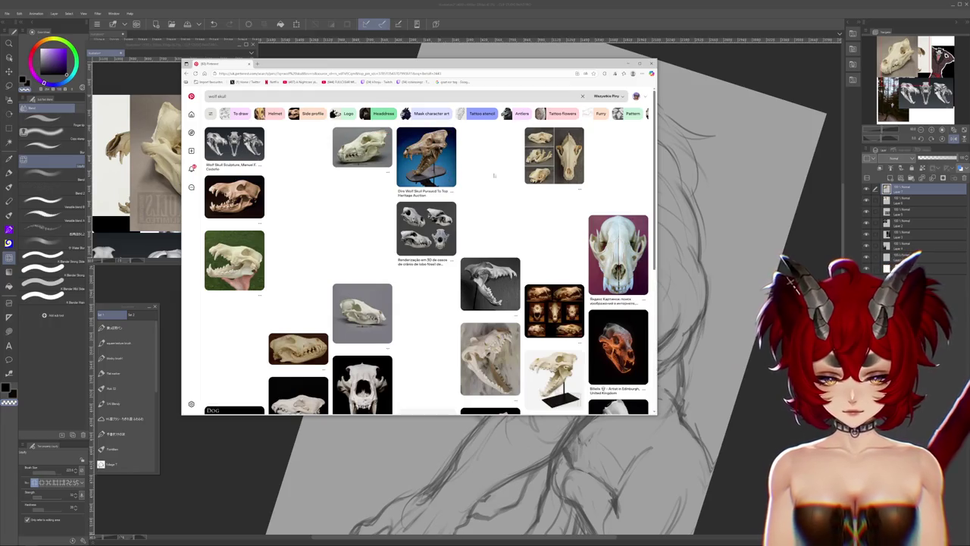
mouse_move(534, 58)
mouse_down()
mouse_move(528, 48)
mouse_move(537, 51)
mouse_up()
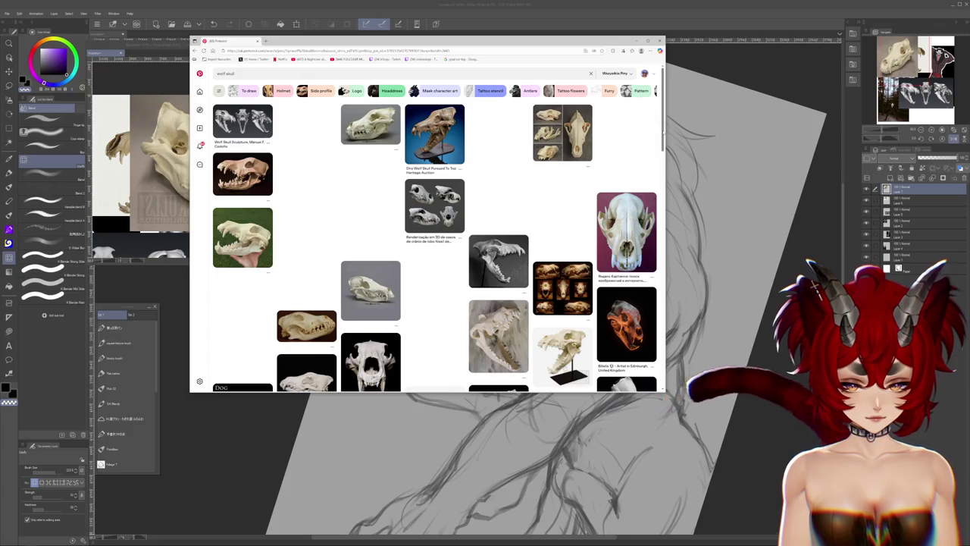
scroll(434, 250, down, 1)
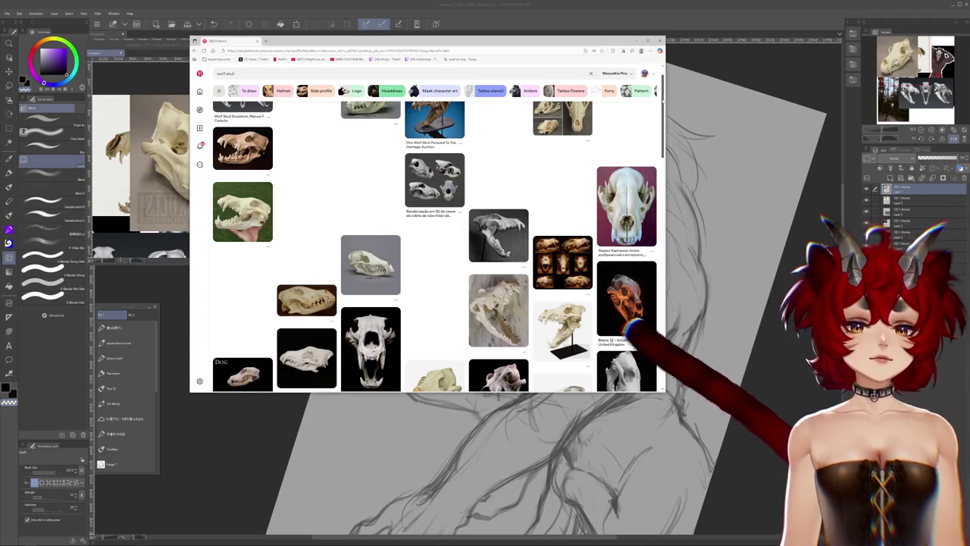
scroll(434, 250, down, 2)
scroll(434, 250, down, 2)
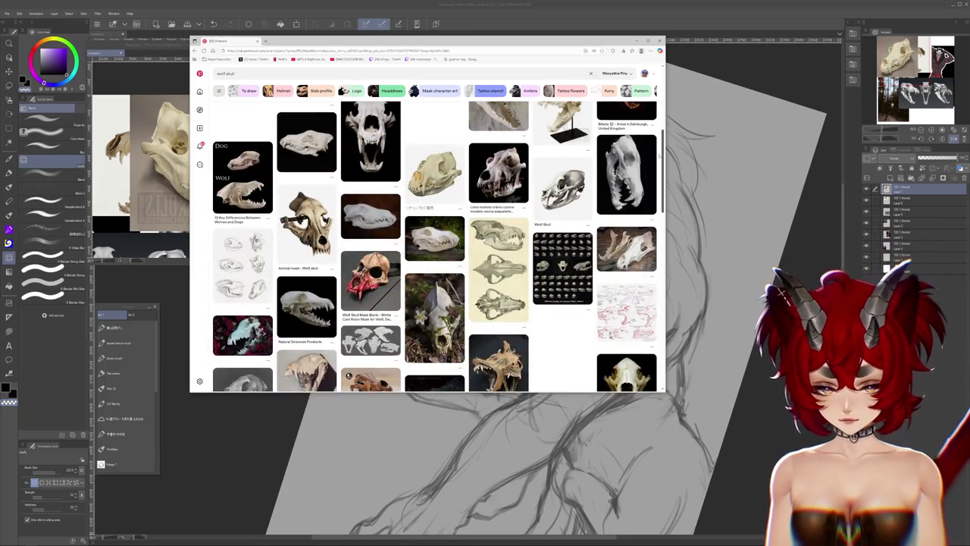
scroll(434, 250, down, 1)
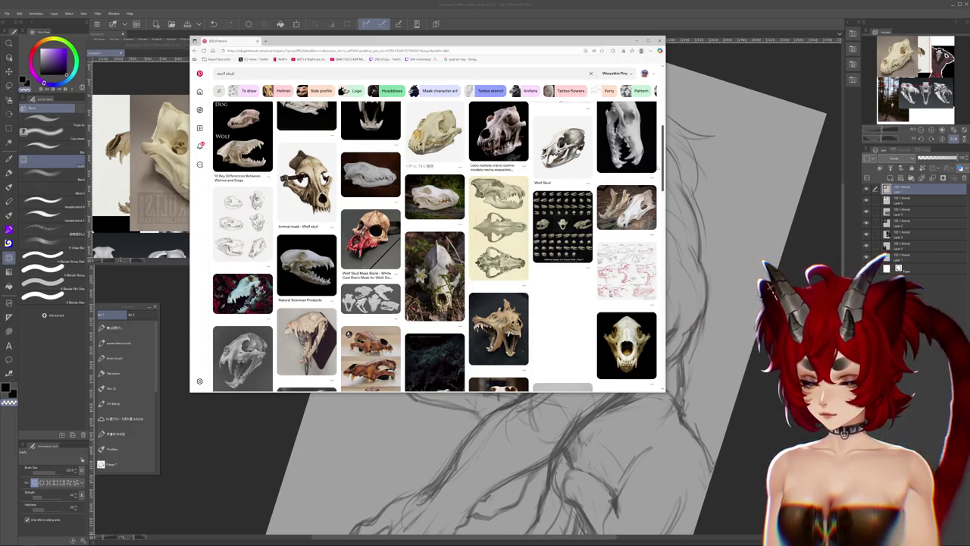
Scroll further through the wolf skull results and open the Natural History & Taxidermy skull pin
scroll(434, 250, down, 1)
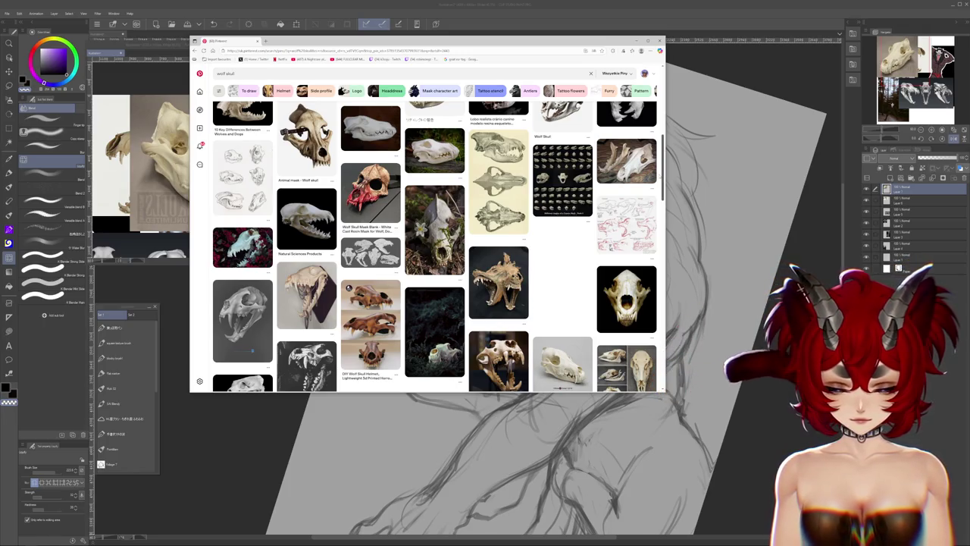
scroll(434, 246, down, 2)
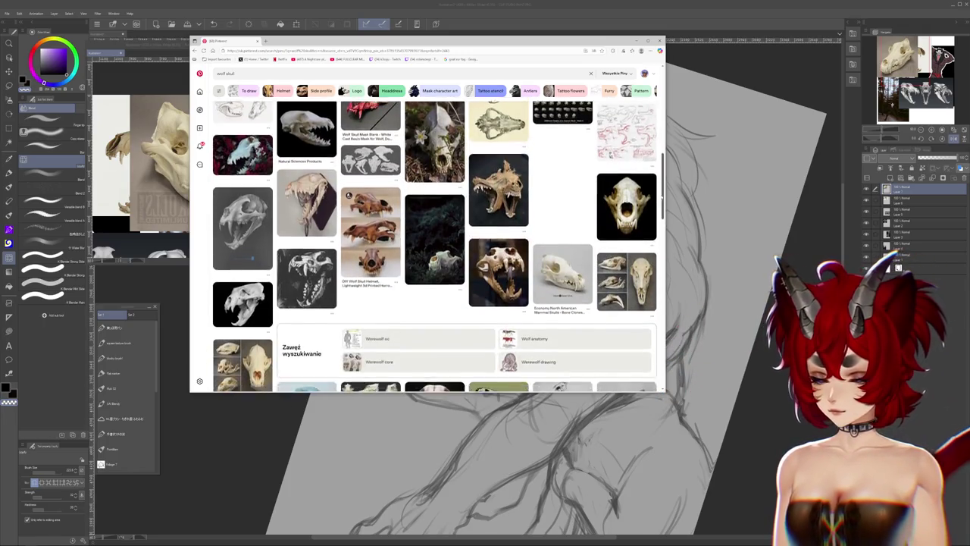
scroll(434, 246, down, 2)
scroll(638, 301, down, 1)
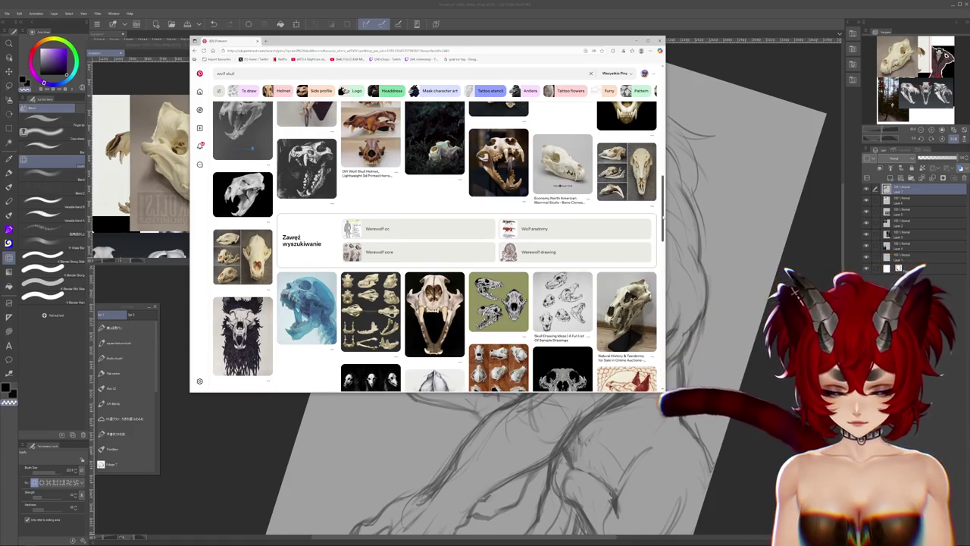
scroll(638, 301, down, 1)
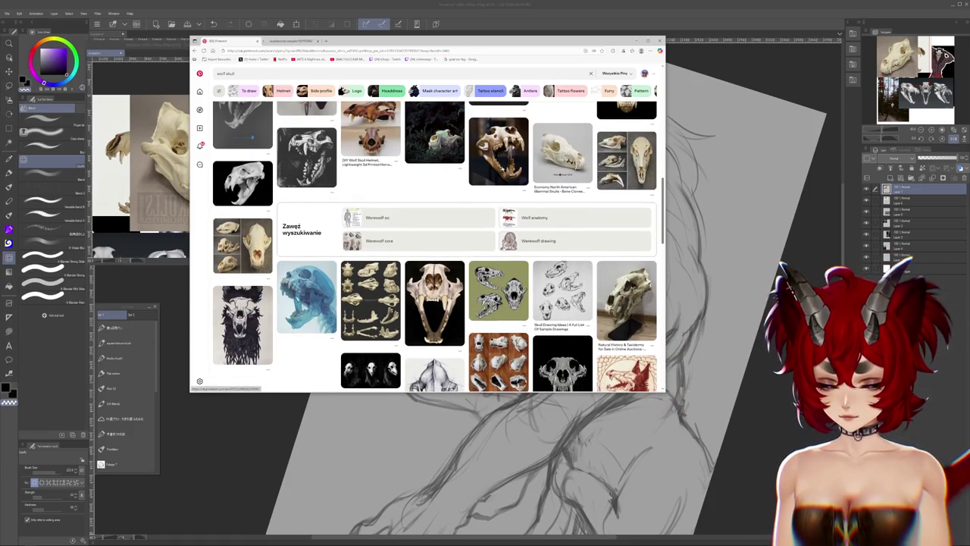
click(626, 301)
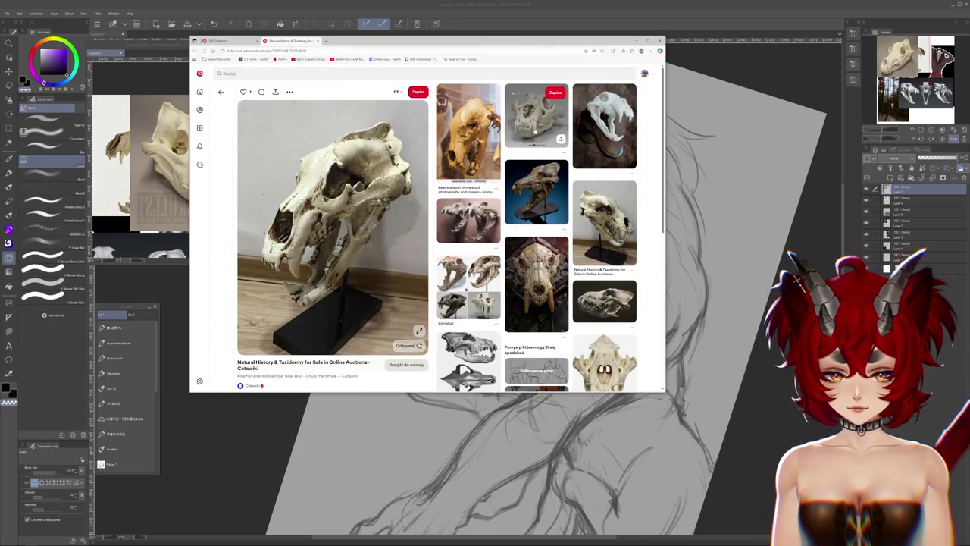
mouse_move(604, 125)
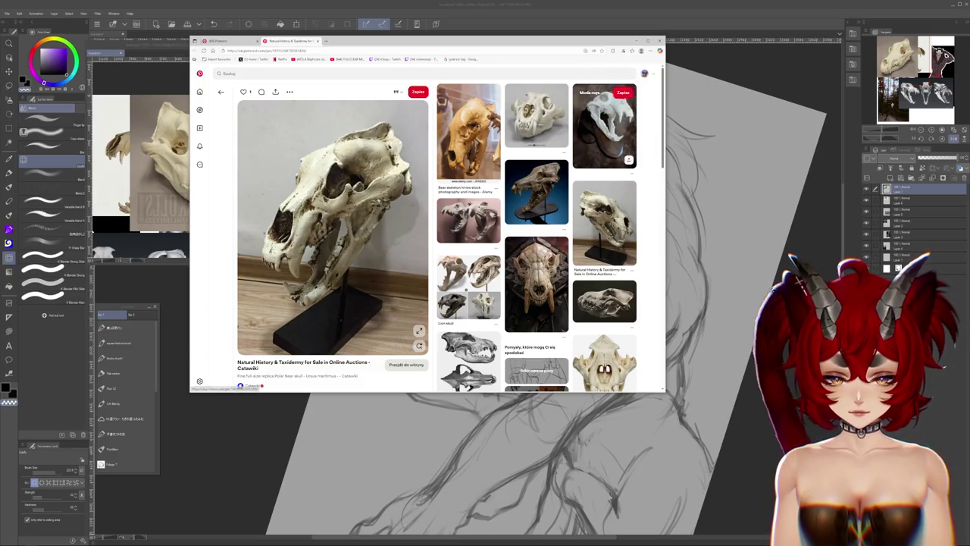
Open the bear skeleton pin in a new tab and scroll through the related pins
middle_click(469, 133)
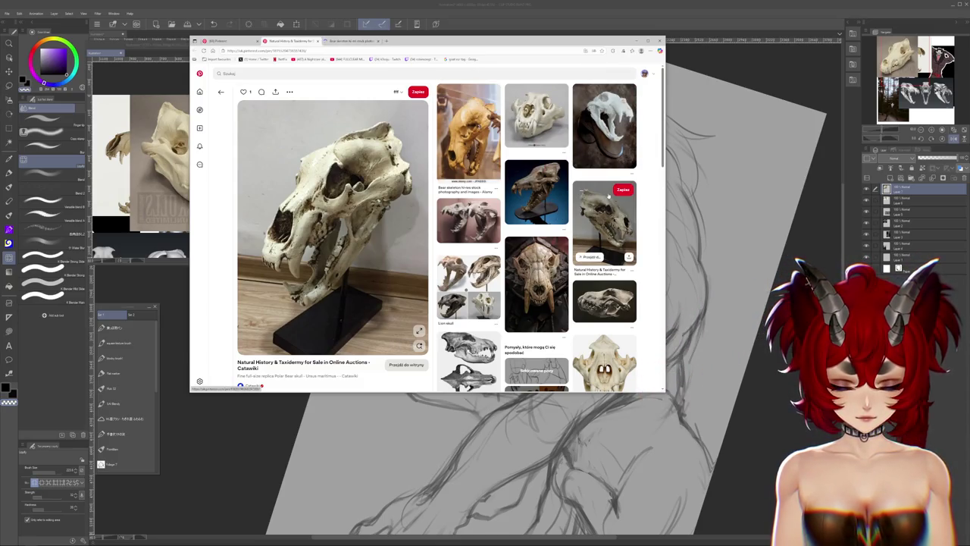
scroll(610, 192, down, 2)
scroll(610, 192, down, 1)
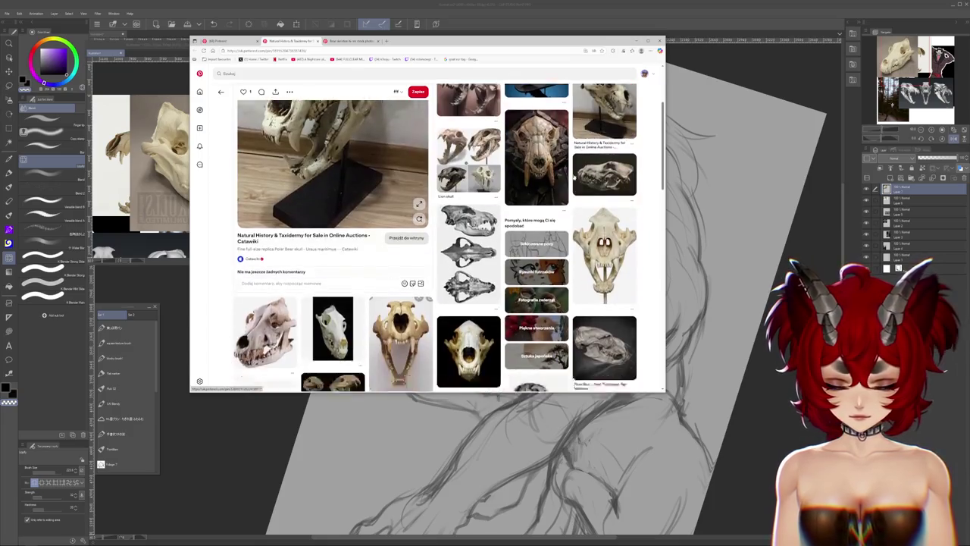
scroll(610, 191, down, 1)
Copy the bear skull photo from the bear skeleton pin and return to the drawing
click(340, 42)
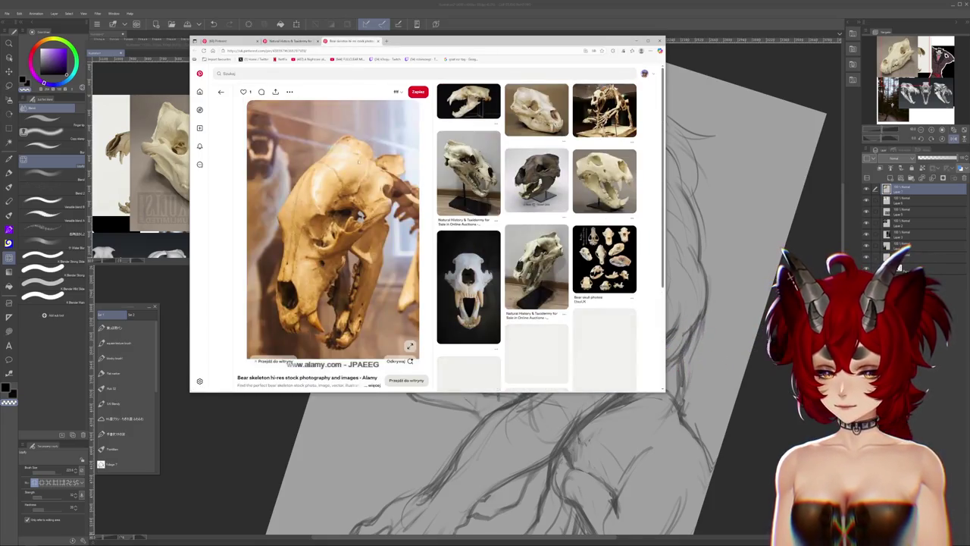
right_click(361, 184)
click(374, 203)
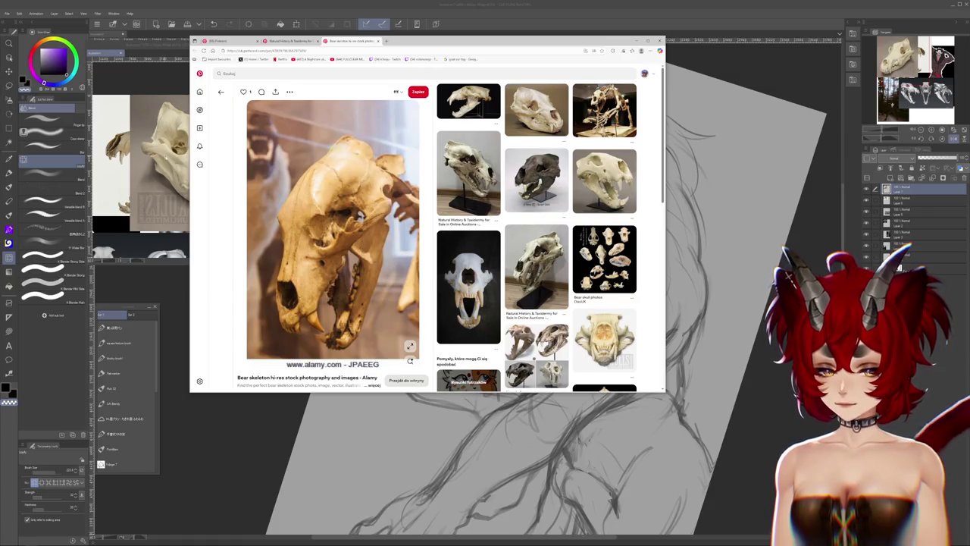
key(alt+Tab)
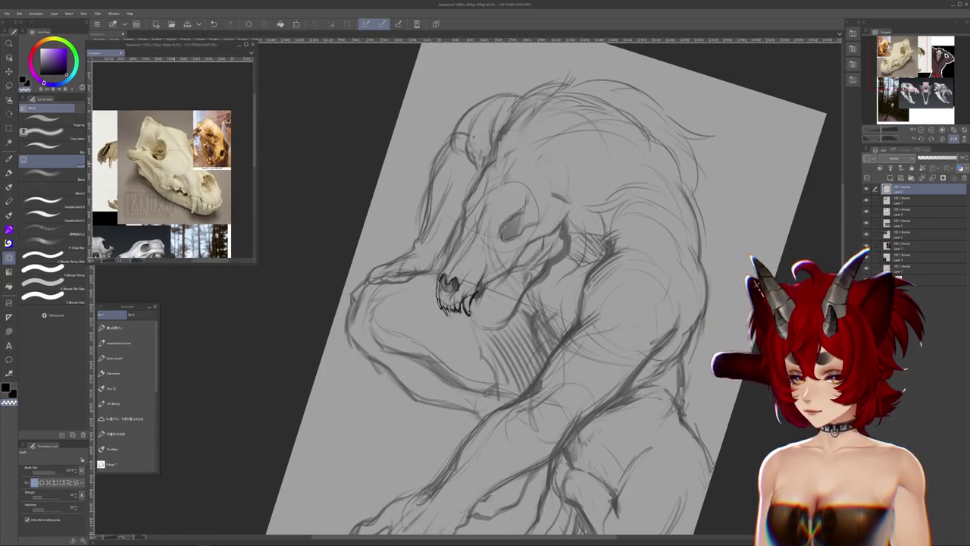
Back in Pinterest, copy the photo of the skull on a black stand
scroll(171, 179, up, 2)
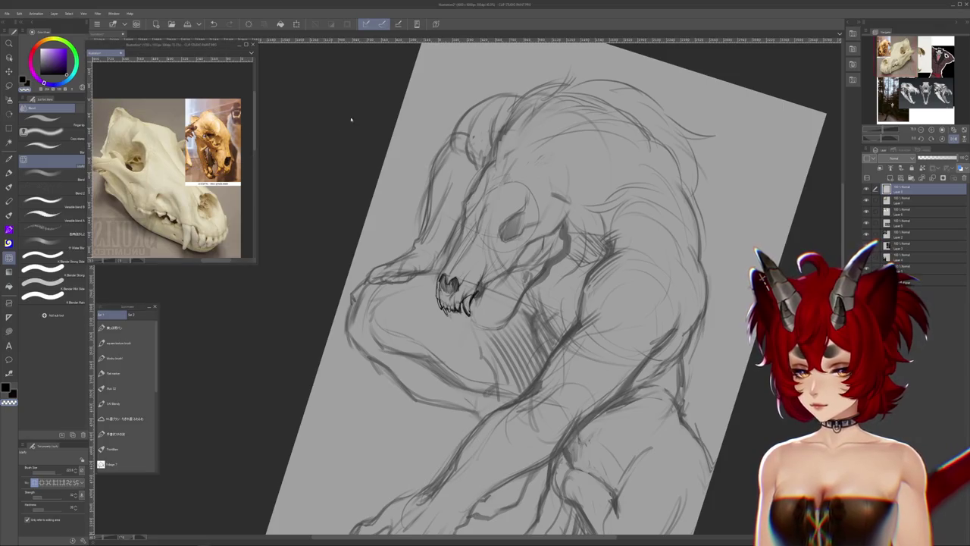
key(alt+Tab)
scroll(341, 155, down, 5)
scroll(341, 155, up, 2)
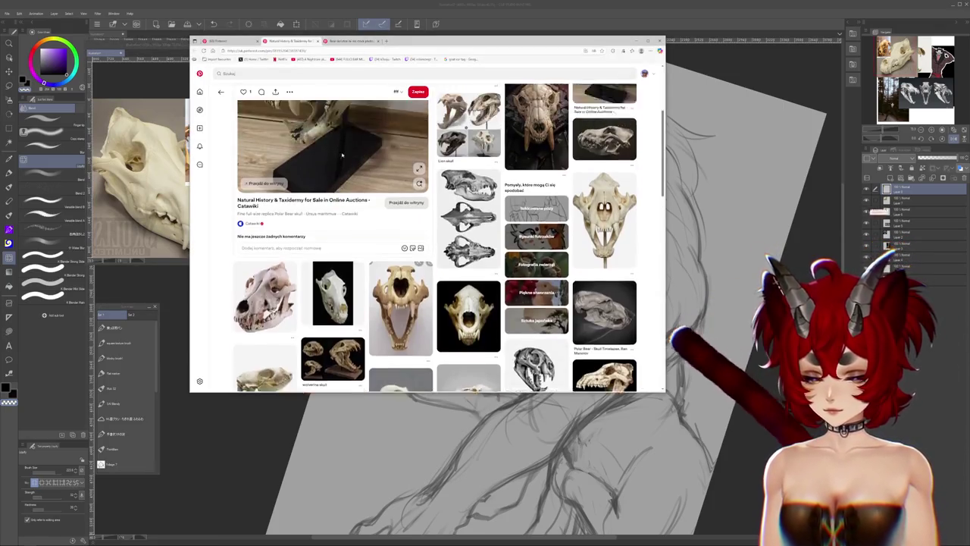
scroll(341, 156, up, 3)
right_click(347, 194)
click(361, 214)
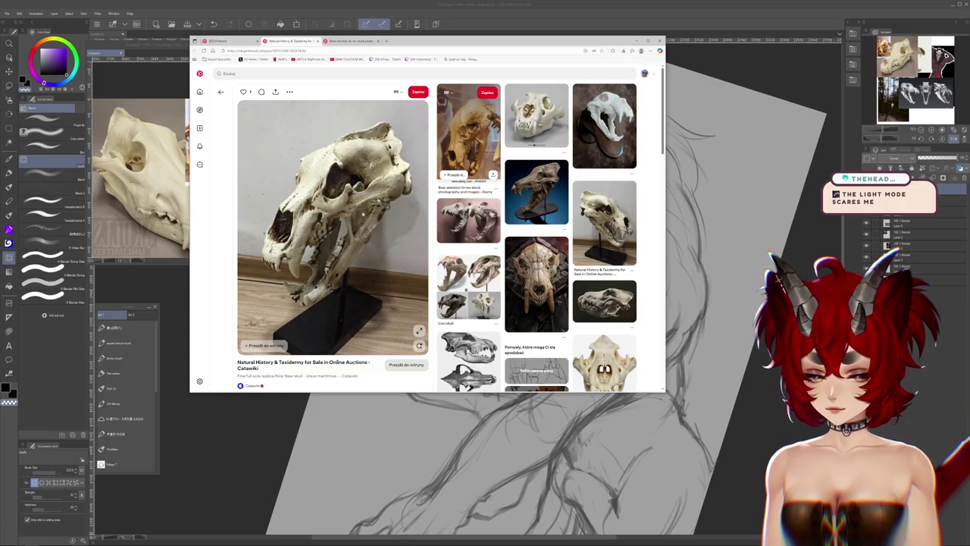
Paste the skull-on-stand photo into the Sub View reference panel, then bring Pinterest back
key(alt+Tab)
key(ctrl+v)
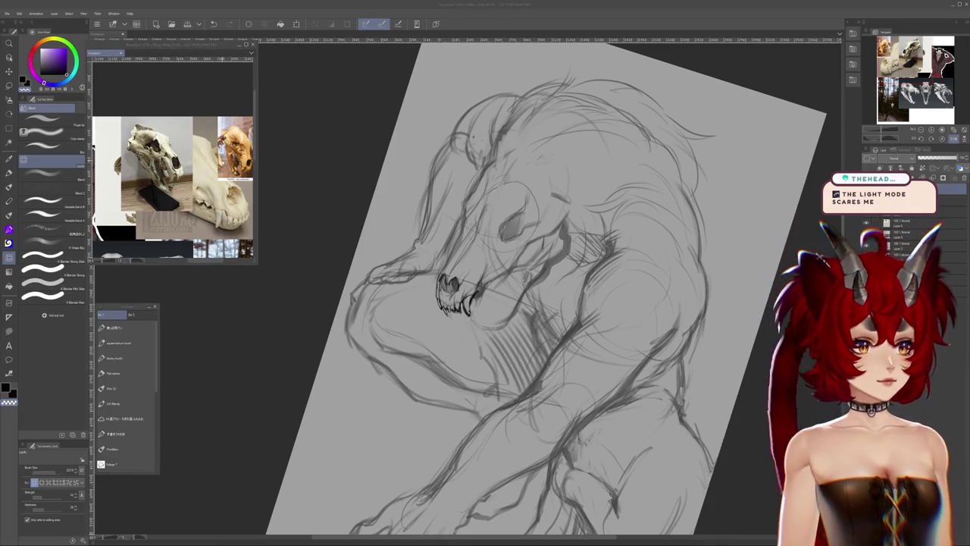
key(alt+Tab)
scroll(479, 204, down, 2)
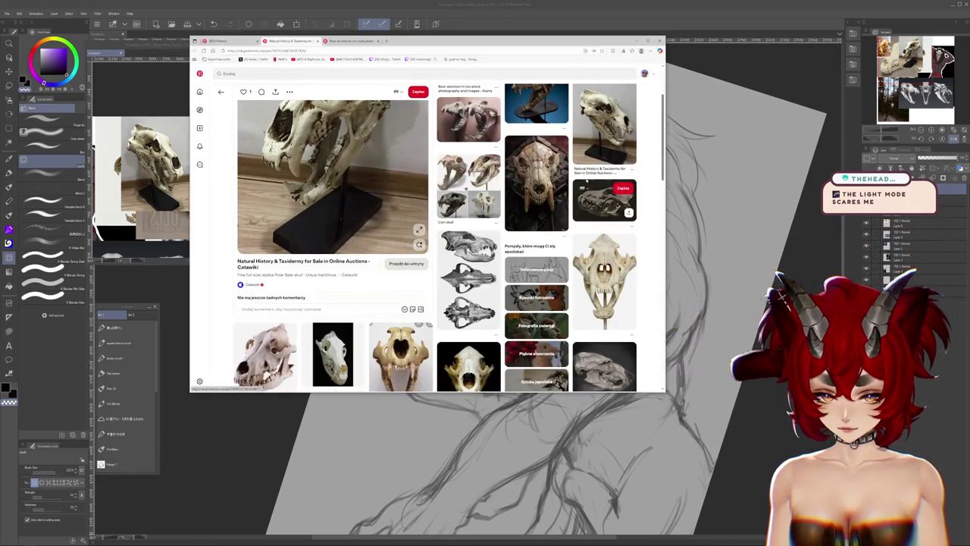
Check the saved ideas page and account menu, then return to the skull pin
scroll(628, 156, down, 1)
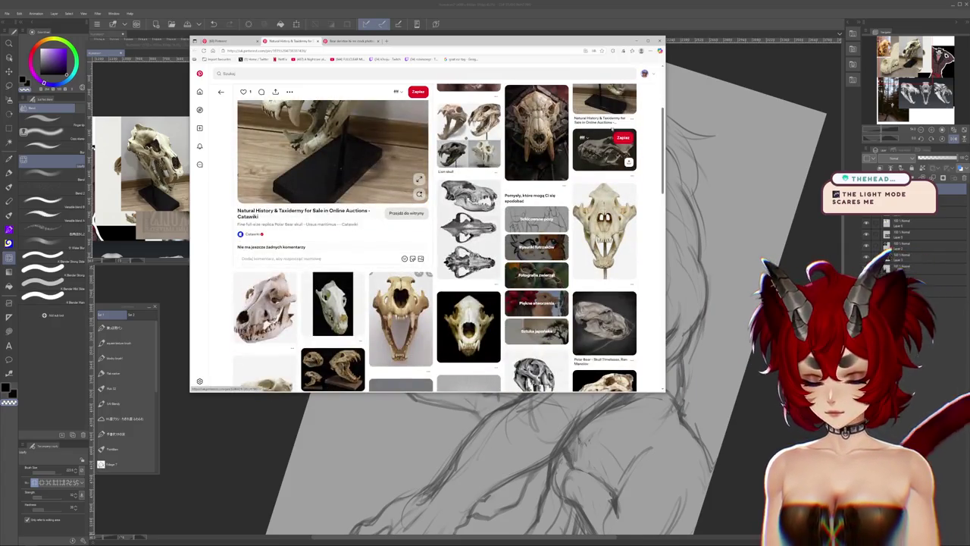
scroll(628, 155, up, 3)
click(644, 73)
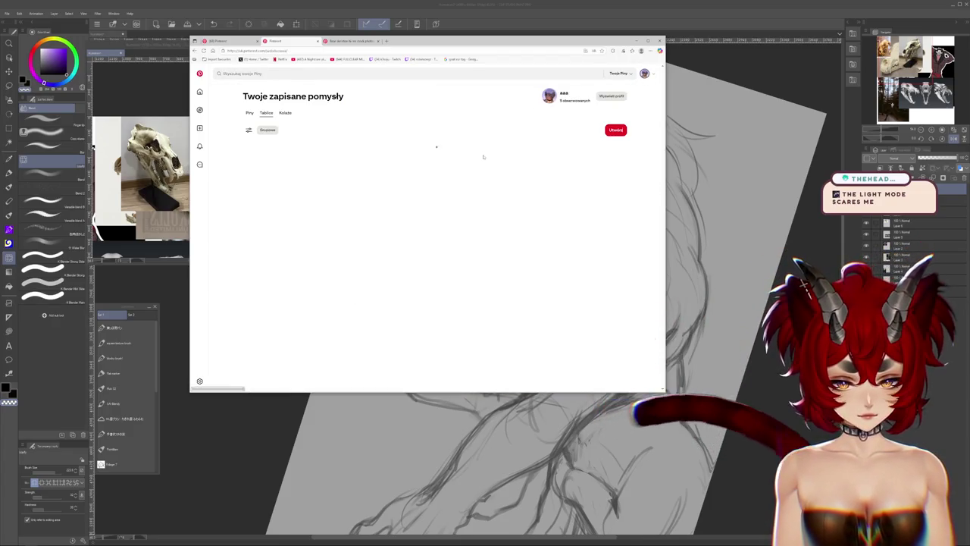
key(alt+Left)
click(653, 75)
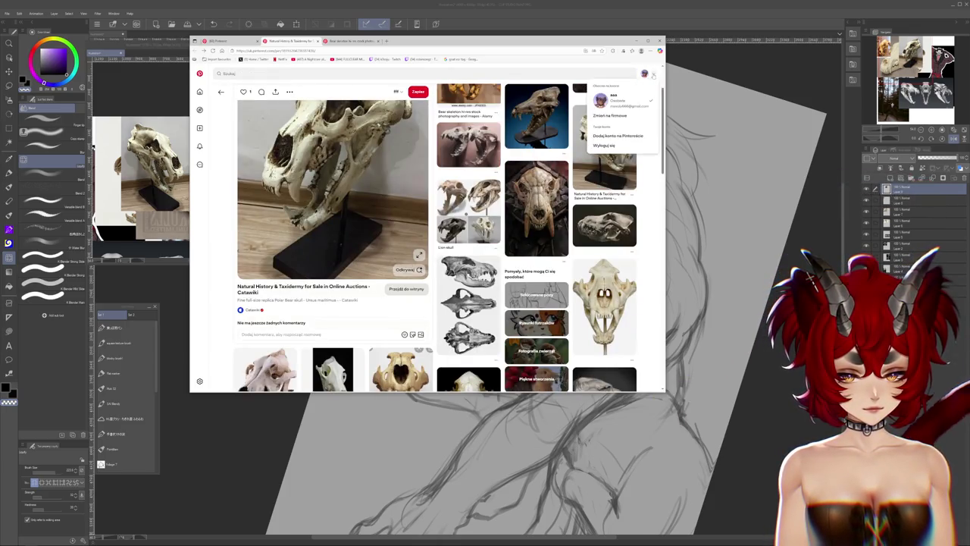
Move the browser window slightly down-right and scroll further through the skull pin page
scroll(543, 203, down, 3)
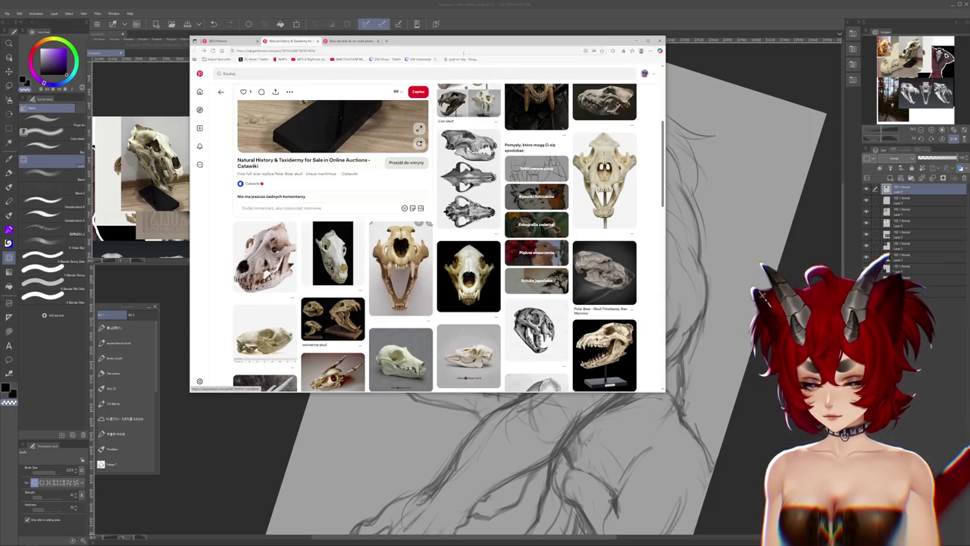
mouse_move(509, 47)
mouse_down()
mouse_move(528, 64)
mouse_move(517, 58)
mouse_up()
scroll(525, 203, down, 3)
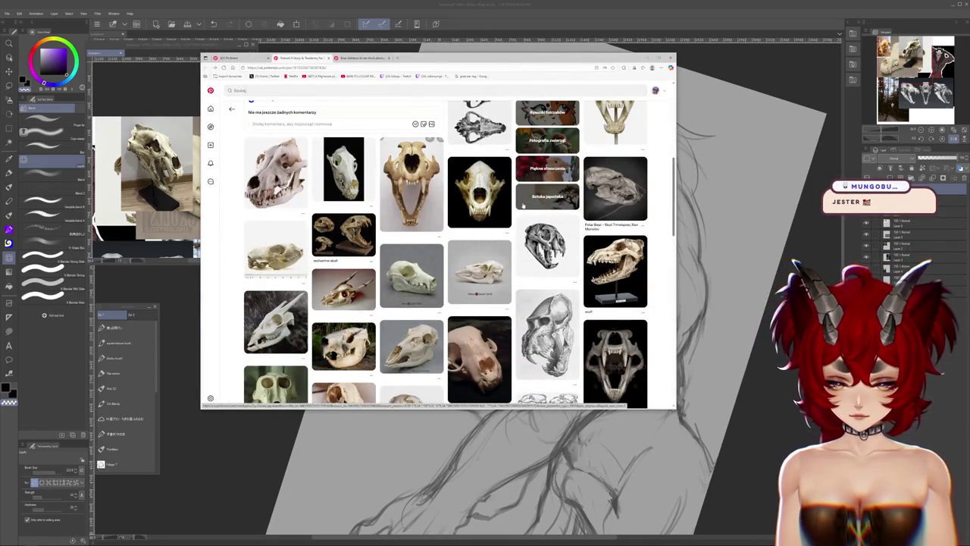
scroll(523, 204, down, 3)
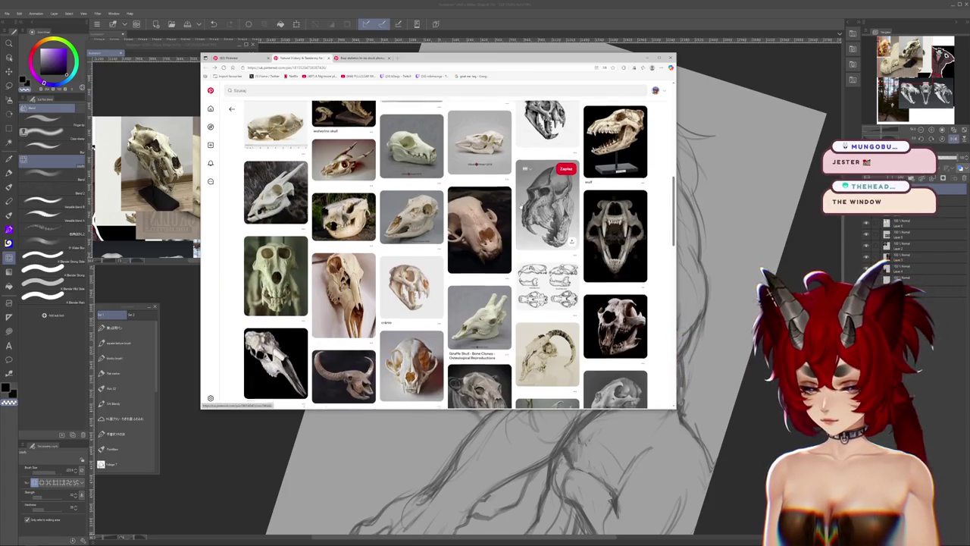
scroll(523, 204, down, 2)
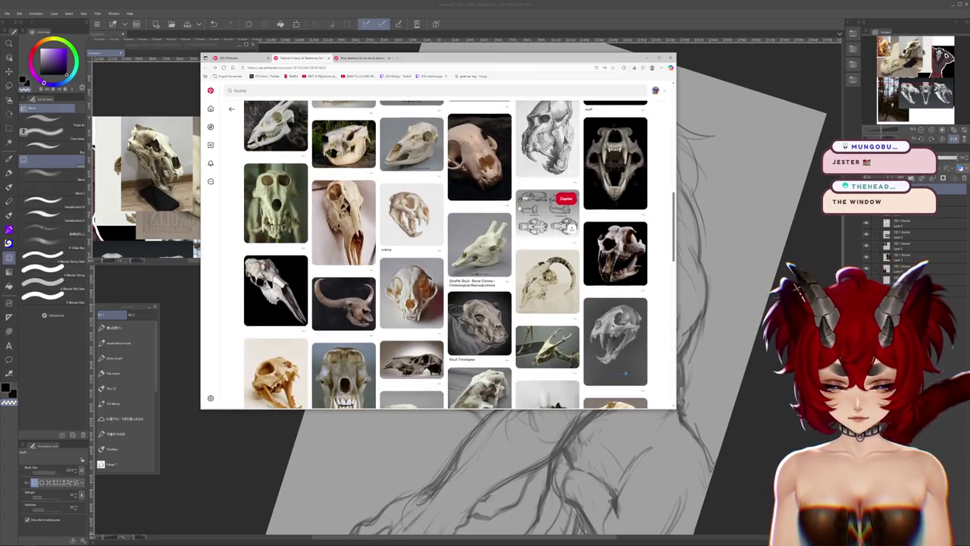
scroll(521, 201, down, 3)
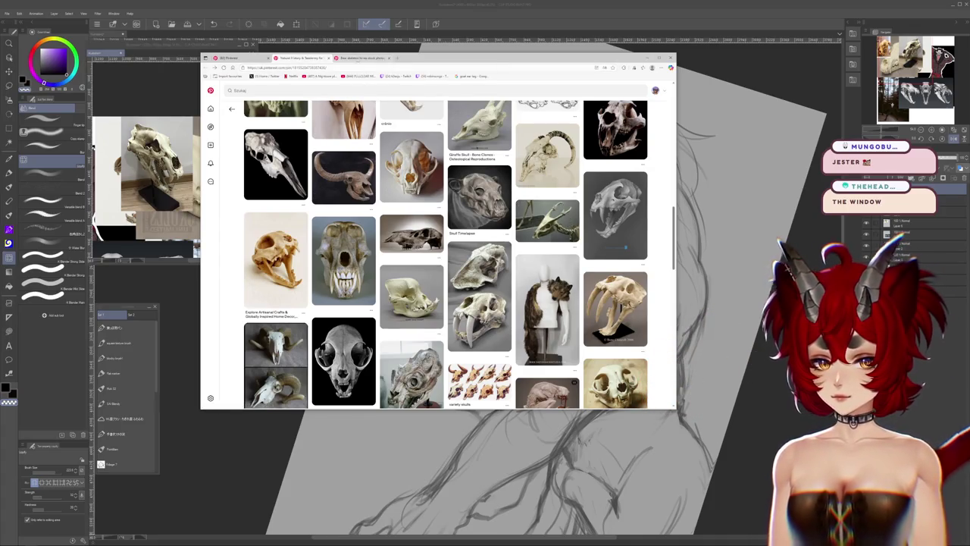
Review the bear skeleton pin, revisit the wolf skull results, then return to the sketch
click(362, 58)
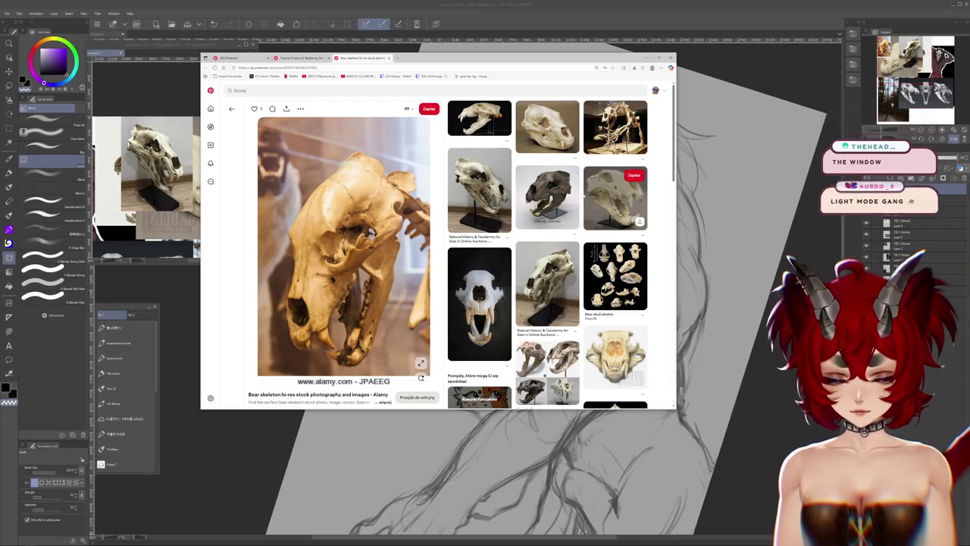
scroll(454, 258, down, 1)
scroll(454, 258, down, 1)
scroll(455, 257, down, 1)
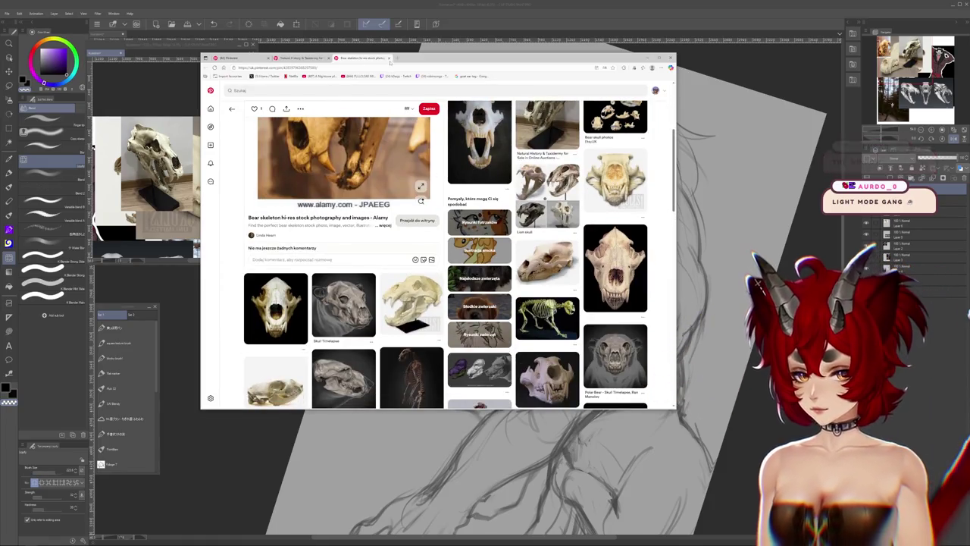
key(alt+Left)
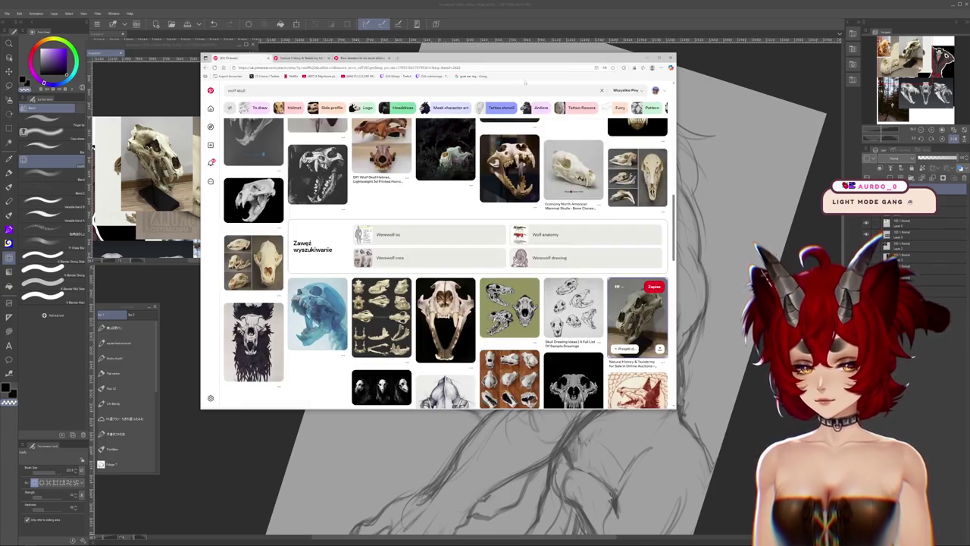
scroll(440, 257, down, 3)
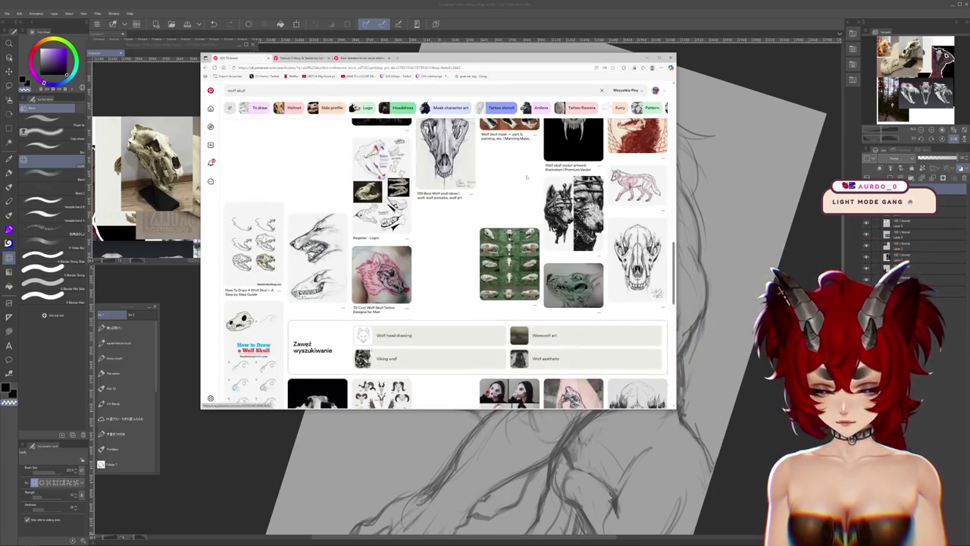
scroll(439, 258, down, 2)
scroll(439, 257, down, 1)
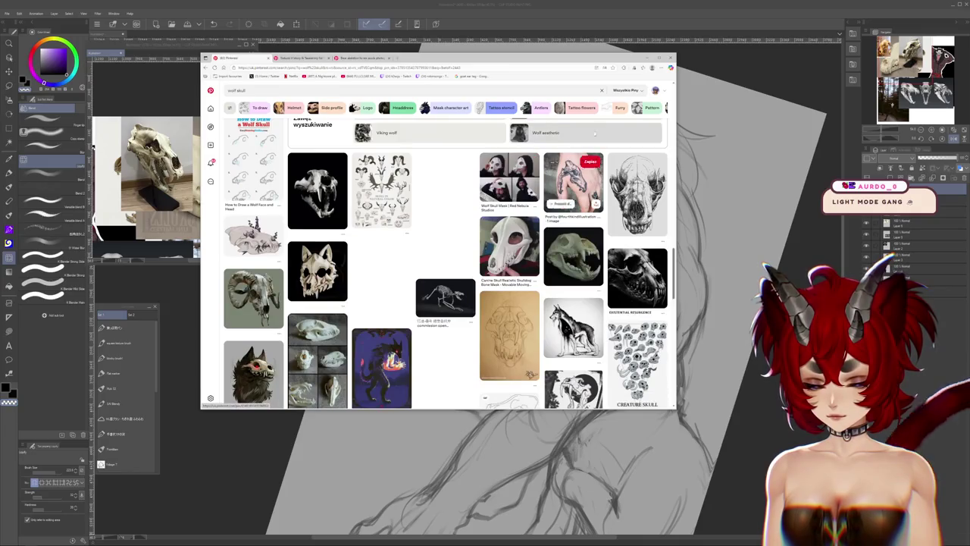
key(alt+Tab)
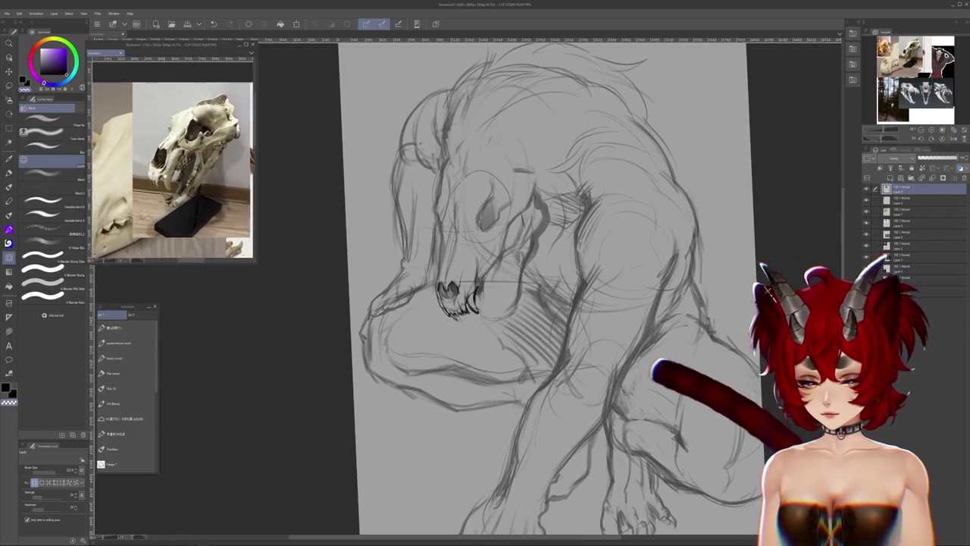
Rotate the reference photo counter-clockwise and centre the orange skull in the reference view
key(r)
drag(220, 197, 228, 121)
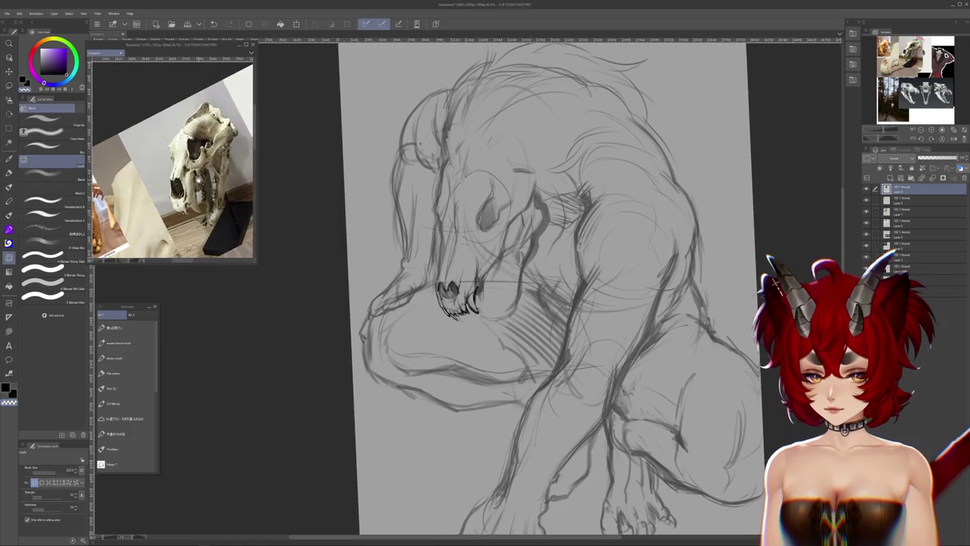
mouse_move(147, 162)
mouse_down()
mouse_move(211, 164)
mouse_move(209, 142)
mouse_up()
scroll(210, 142, up, 3)
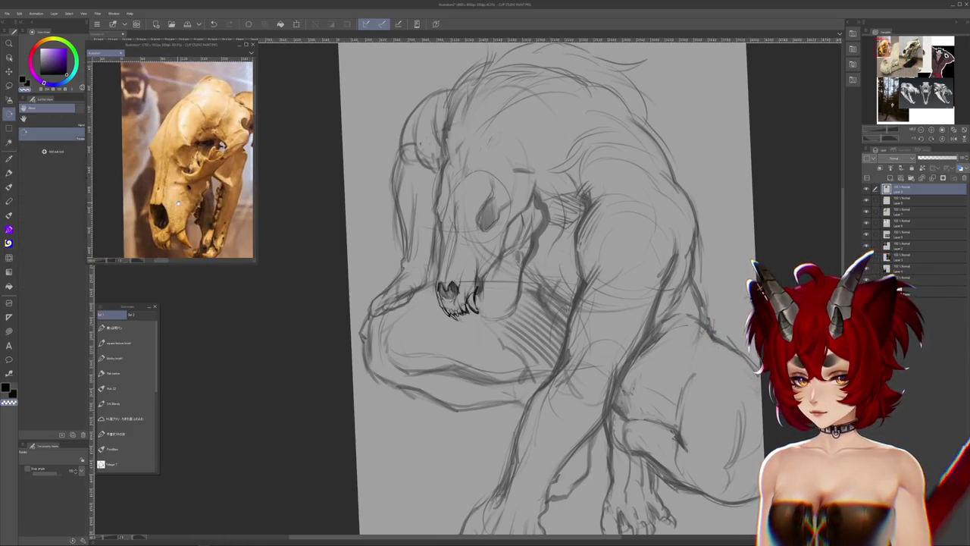
scroll(454, 295, up, 5)
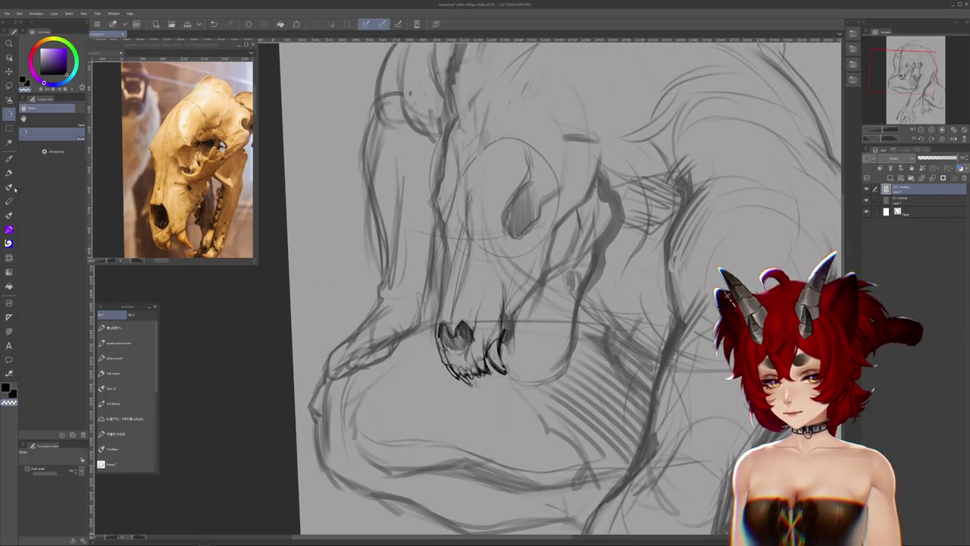
Pick a sketching pencil preset and refine the skull's snout and teeth lines
click(10, 186)
click(125, 388)
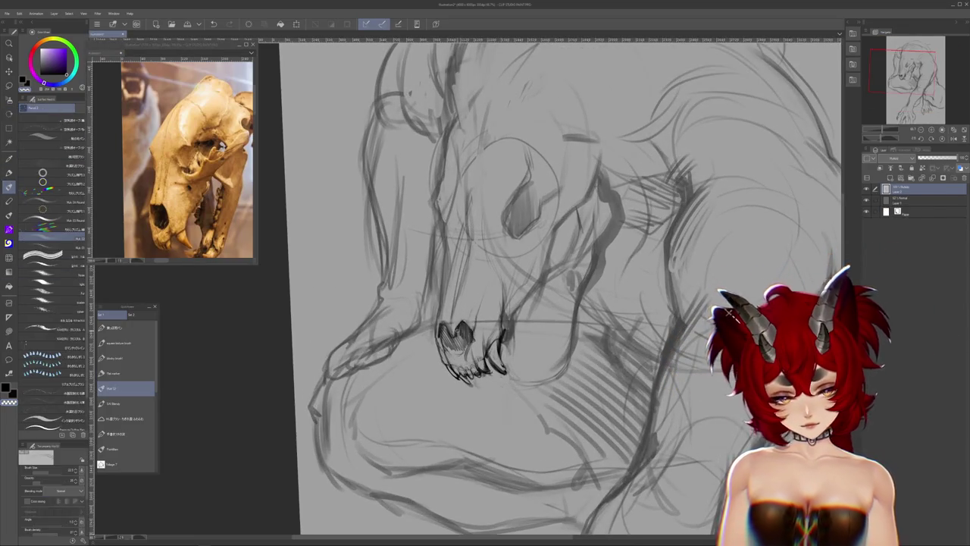
drag(530, 303, 518, 273)
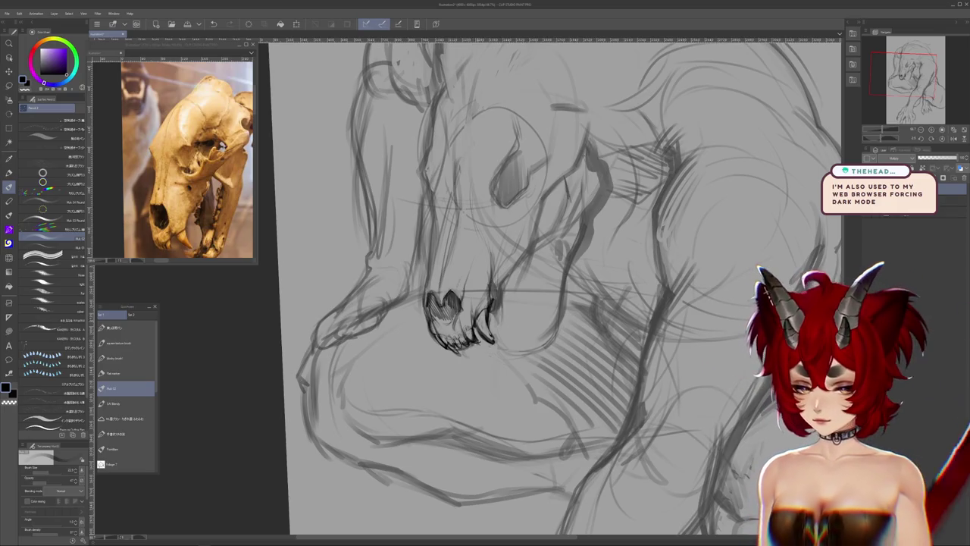
scroll(531, 288, up, 1)
scroll(531, 288, up, 1)
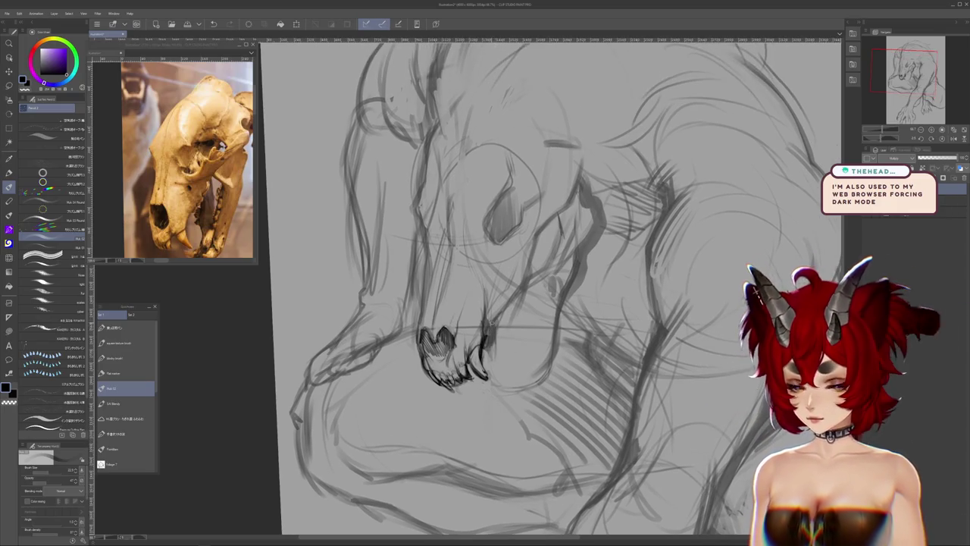
scroll(489, 314, up, 2)
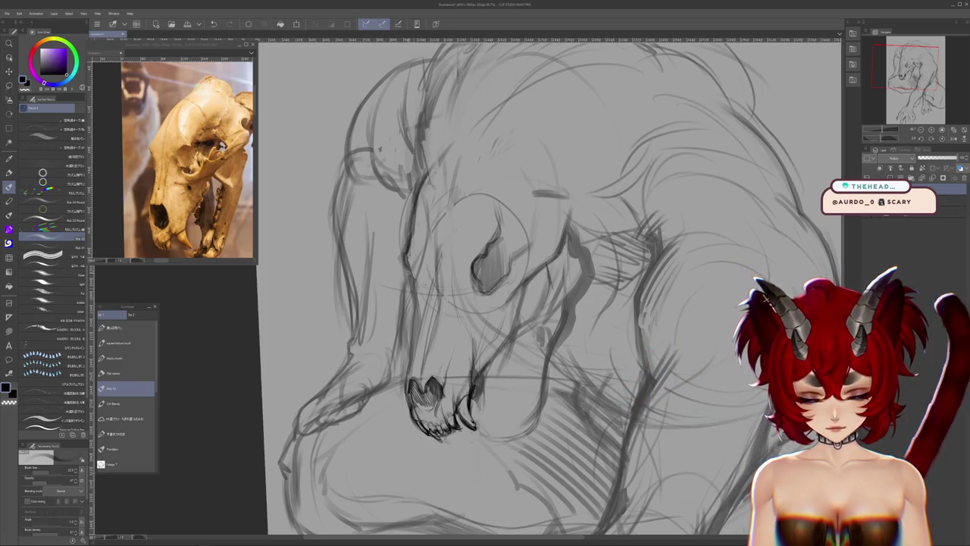
scroll(554, 288, down, 1)
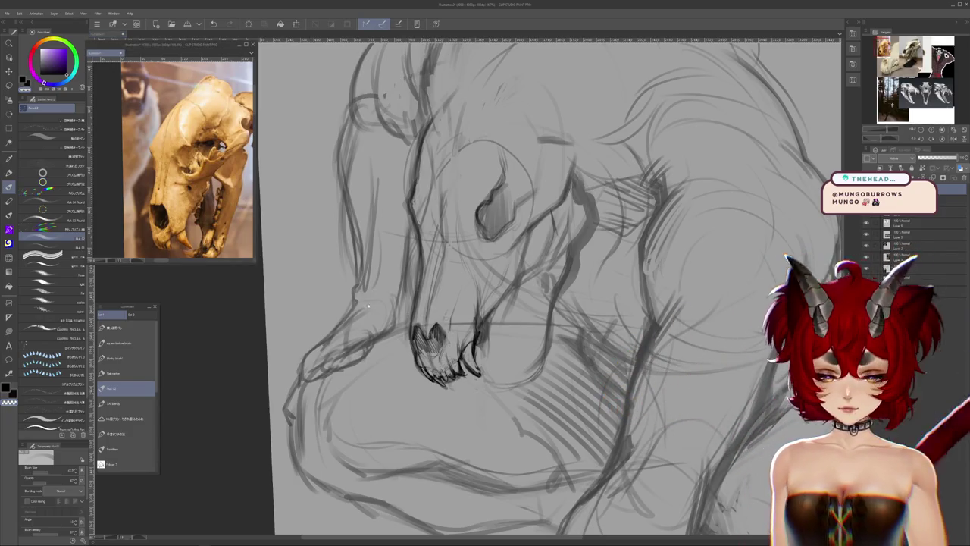
Redraw the skull's teeth and add bold dark marks shaping the dropped lower jaw
drag(384, 288, 335, 236)
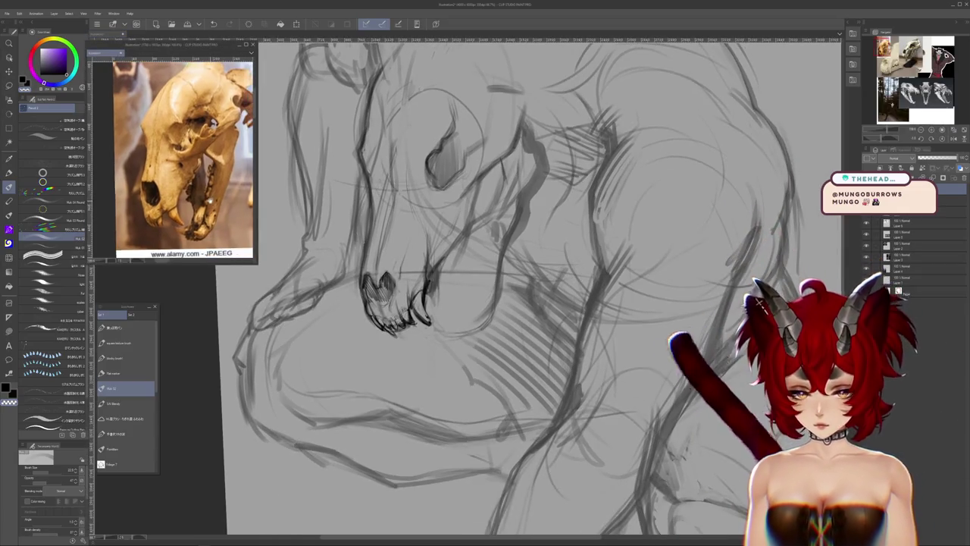
drag(438, 269, 444, 285)
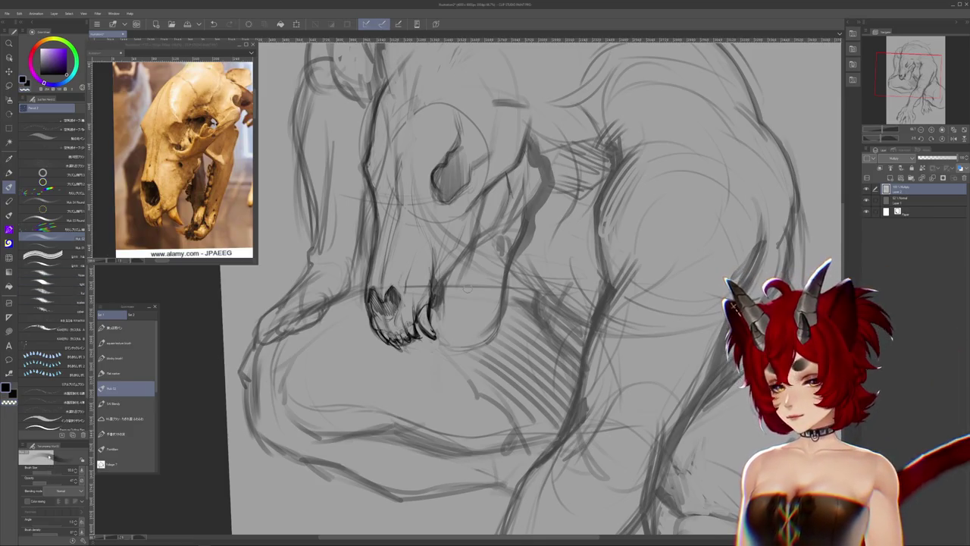
mouse_move(371, 317)
mouse_down()
mouse_move(402, 350)
mouse_move(419, 324)
mouse_up()
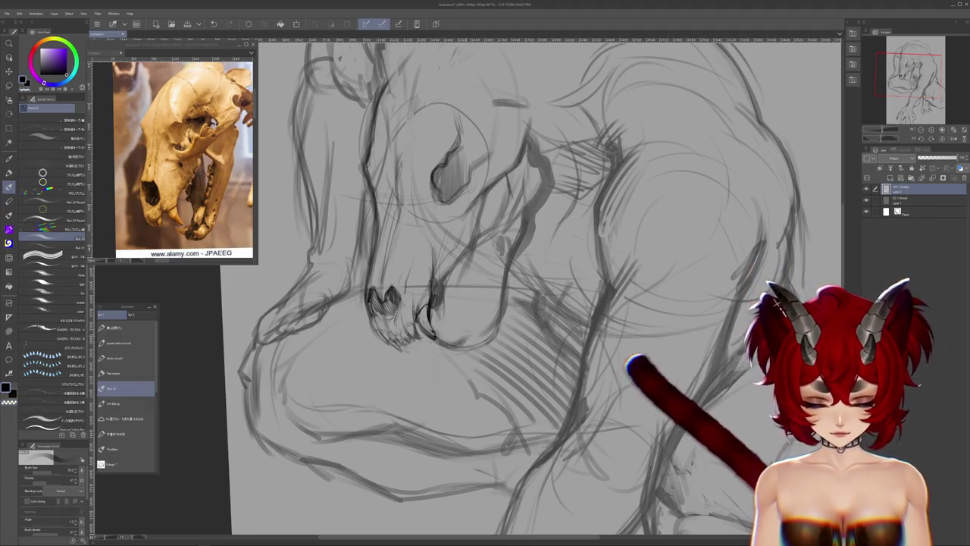
drag(454, 343, 465, 350)
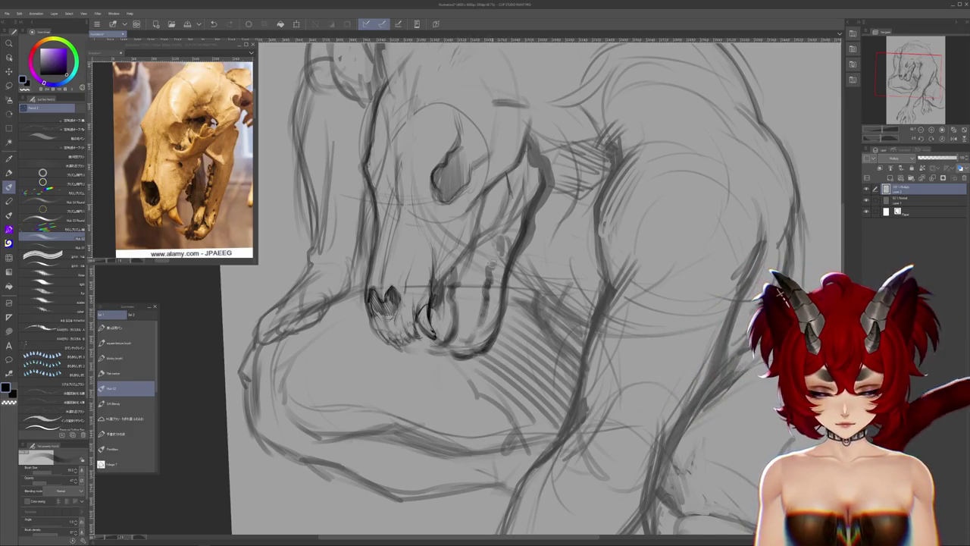
scroll(498, 244, up, 2)
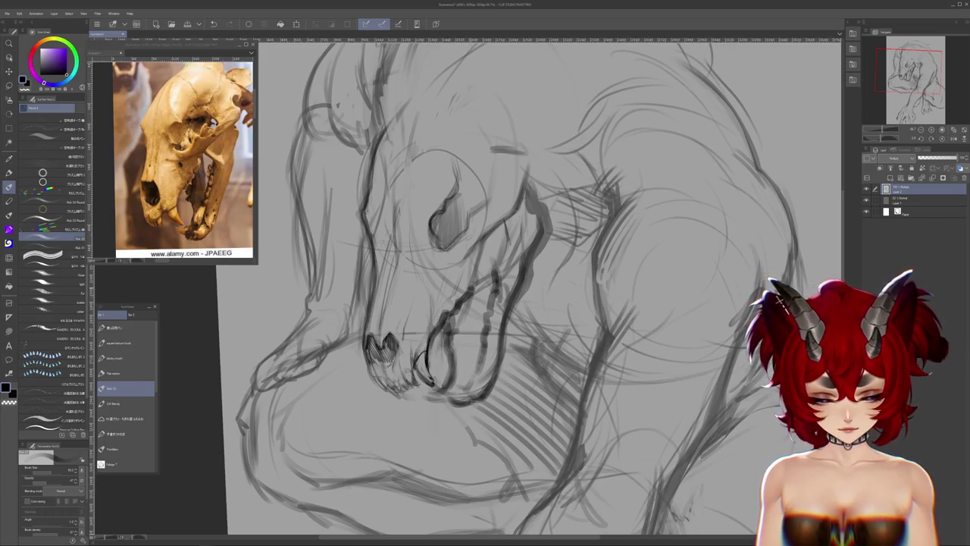
drag(485, 287, 531, 227)
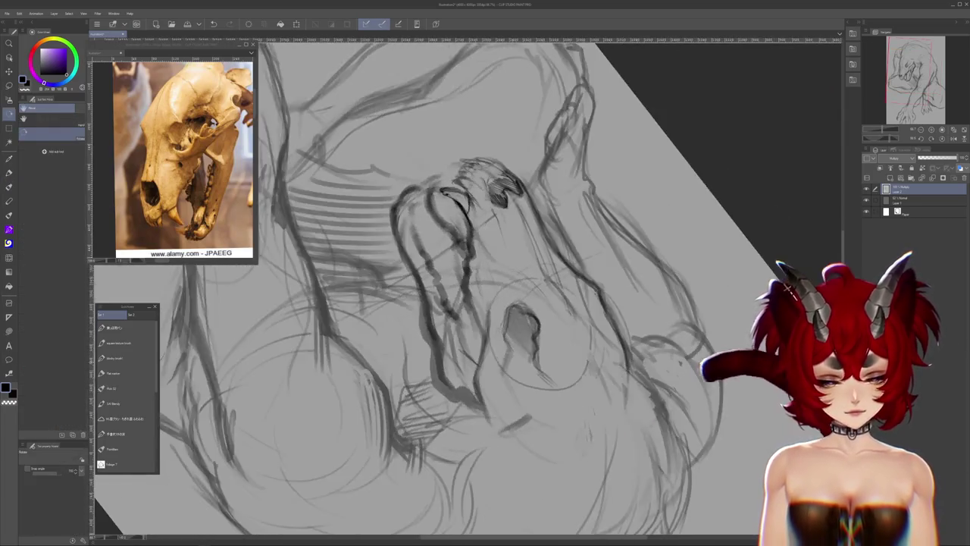
Rotate the view back and add dark strokes around the snout and nostril
drag(468, 301, 467, 259)
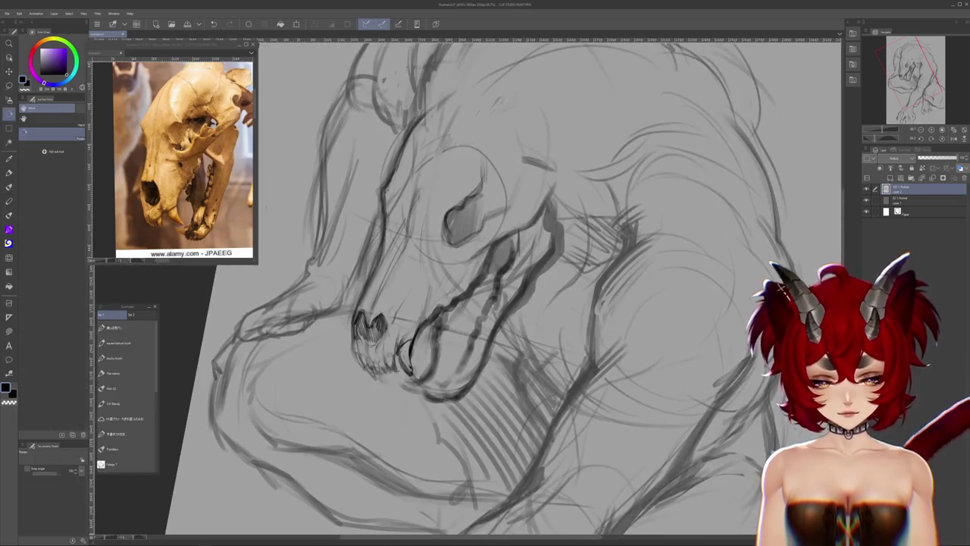
drag(485, 288, 454, 258)
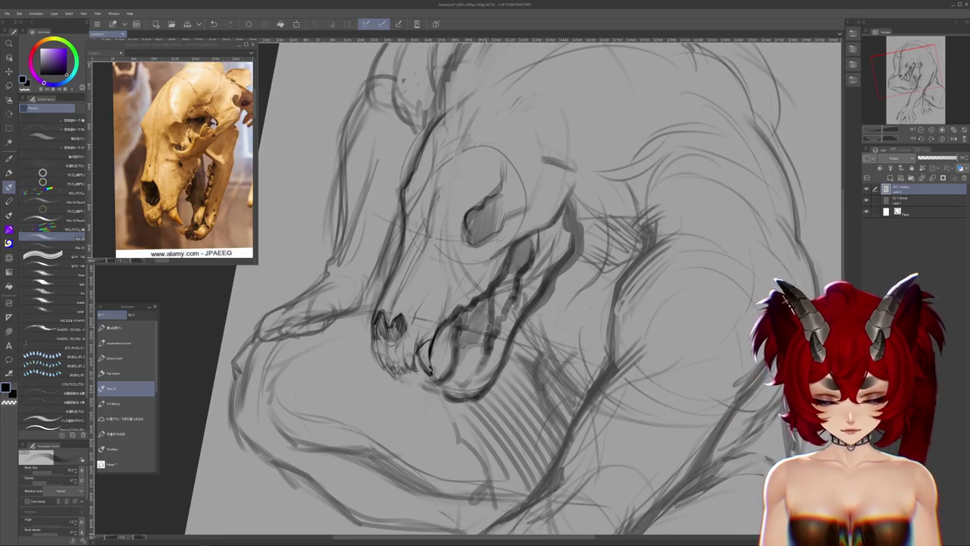
drag(485, 288, 496, 297)
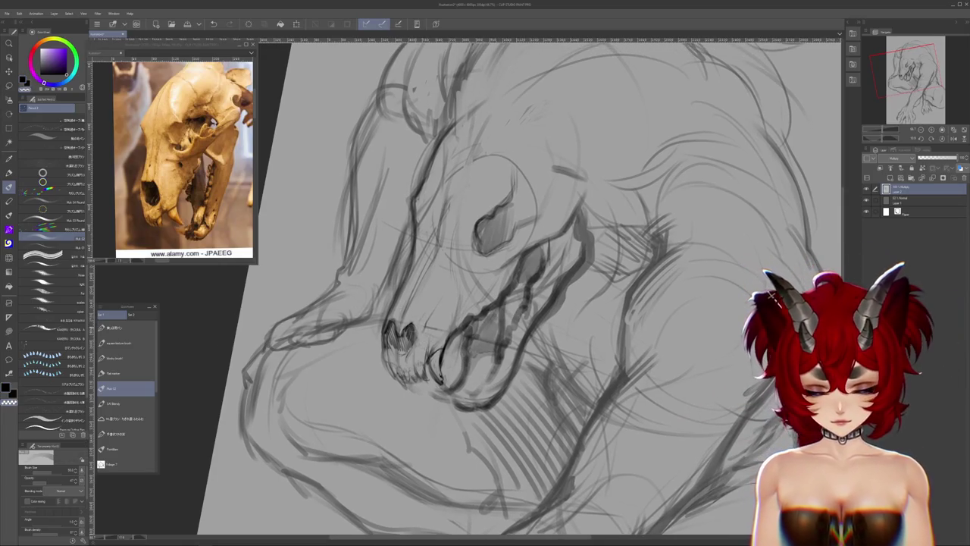
mouse_move(409, 318)
mouse_down()
mouse_move(416, 337)
mouse_move(394, 341)
mouse_move(410, 346)
mouse_up()
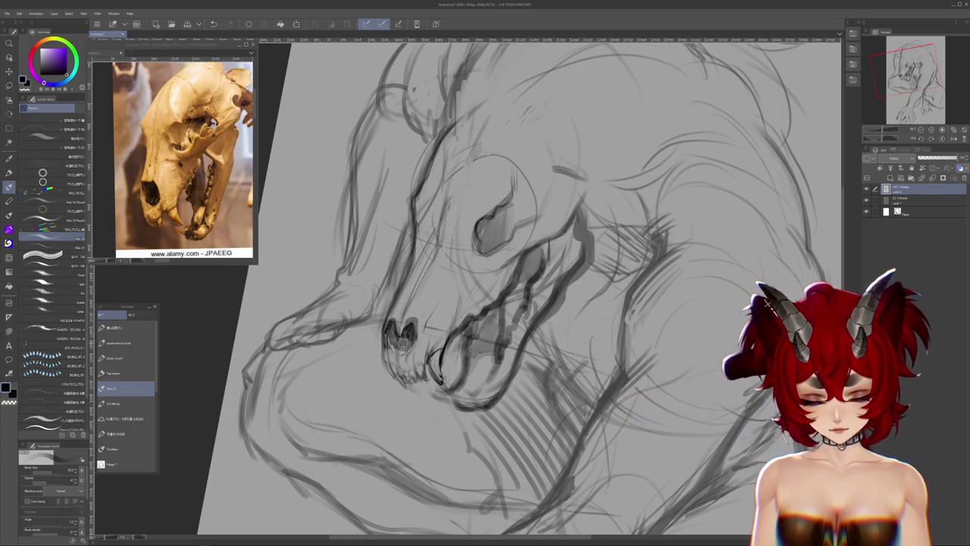
Darken the eye socket and jaw lines, then zoom to recheck the whole head
drag(485, 287, 506, 297)
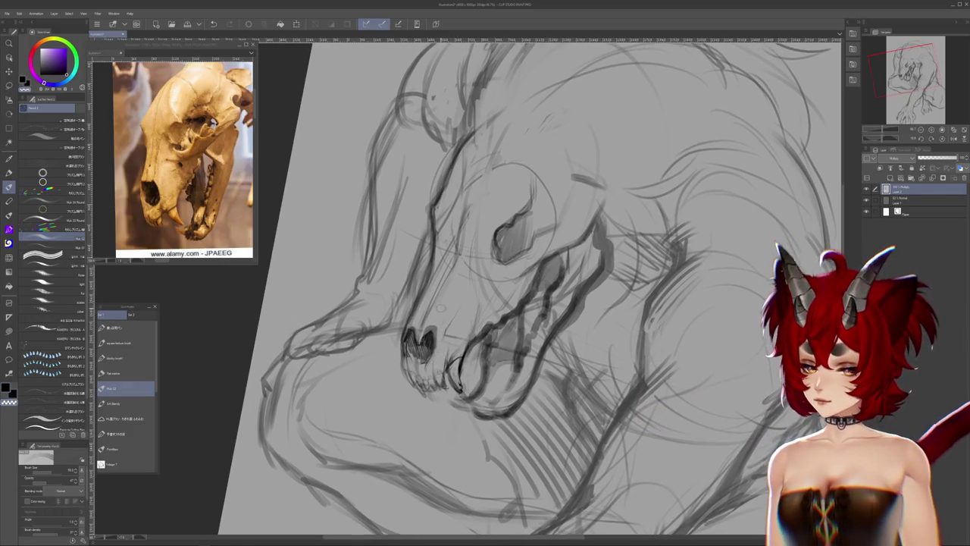
drag(411, 333, 396, 387)
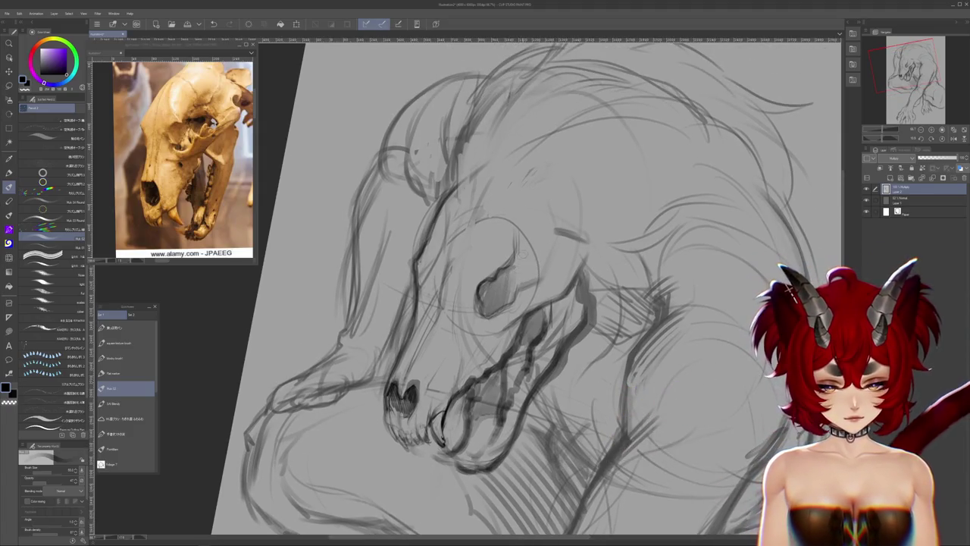
mouse_move(530, 261)
mouse_down()
mouse_move(516, 291)
mouse_move(509, 280)
mouse_move(525, 304)
mouse_up()
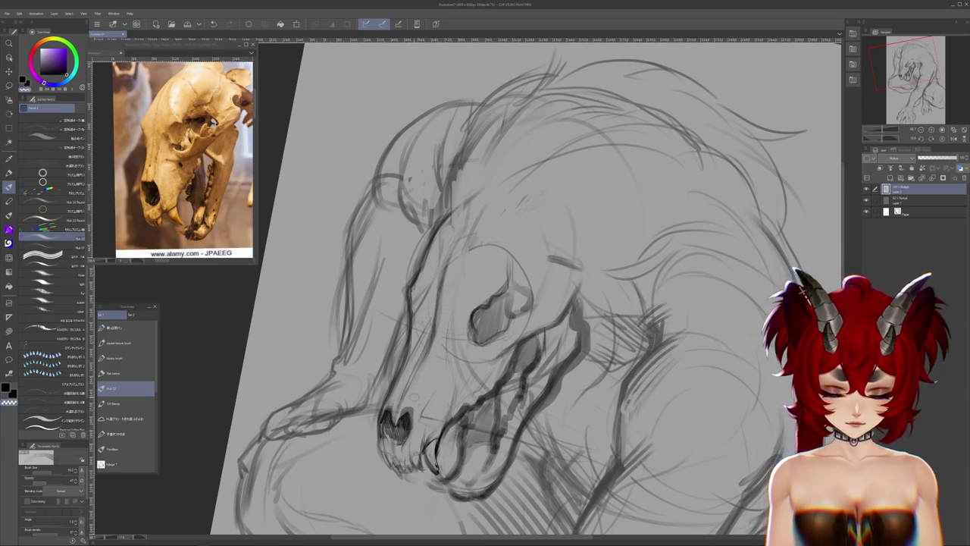
mouse_move(500, 311)
mouse_down()
mouse_move(501, 237)
mouse_move(500, 262)
mouse_up()
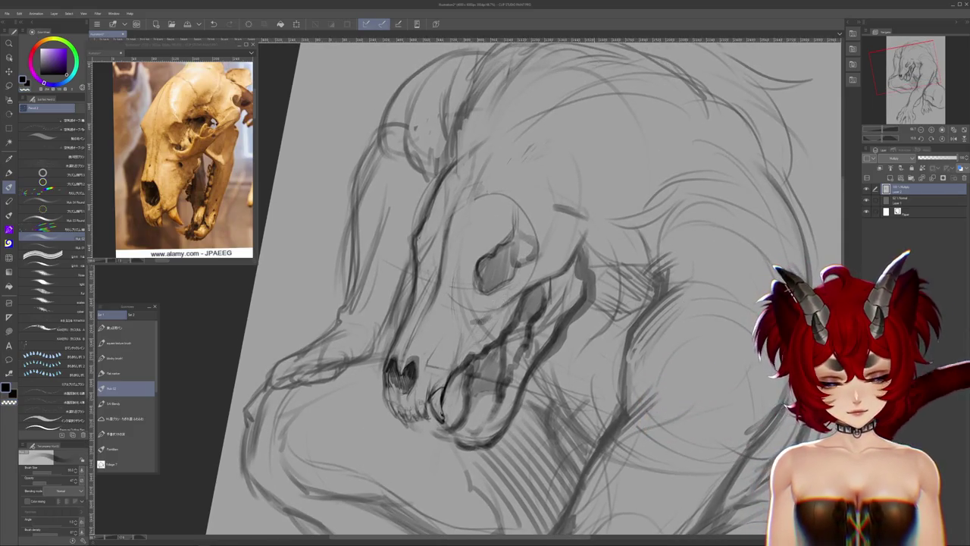
scroll(531, 303, down, 3)
scroll(531, 303, down, 3)
scroll(531, 303, up, 2)
scroll(530, 303, up, 2)
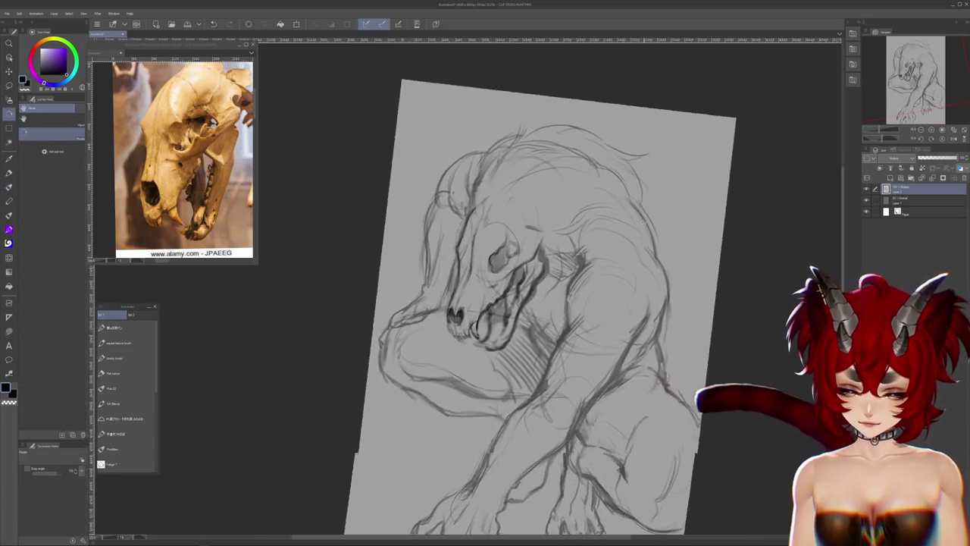
Tilt the werewolf sketch counter-clockwise with the pen (P) ready, reviewing the full figure
drag(644, 190, 667, 250)
key(p)
drag(283, 152, 387, 171)
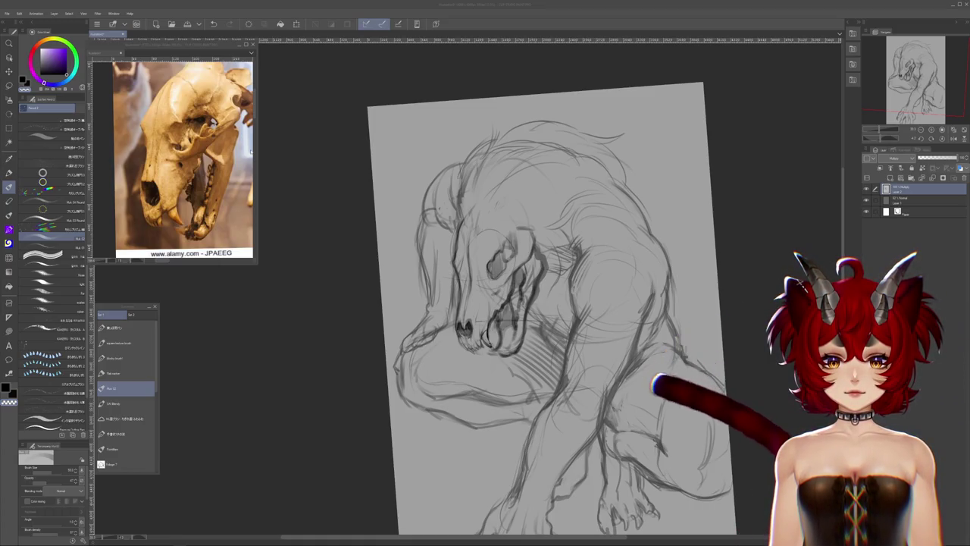
scroll(335, 233, down, 1)
scroll(354, 262, up, 1)
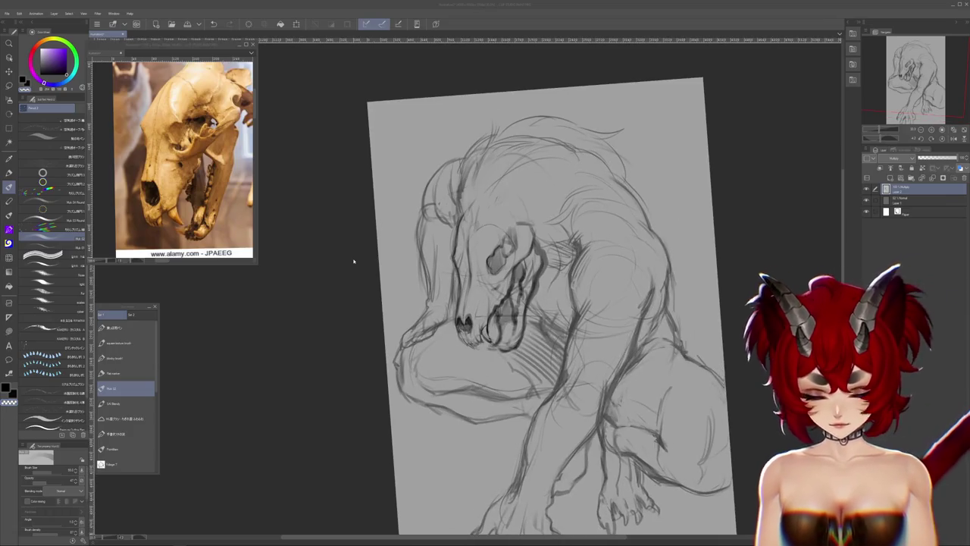